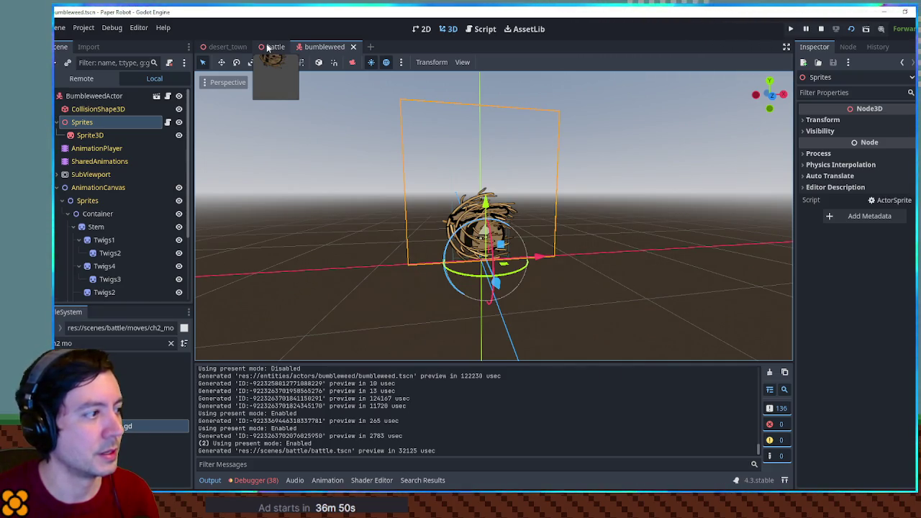
Select the bumbleweed's Container, try a rotation value, and undo the changes.
scroll(502, 245, up, 4)
scroll(502, 245, down, 3)
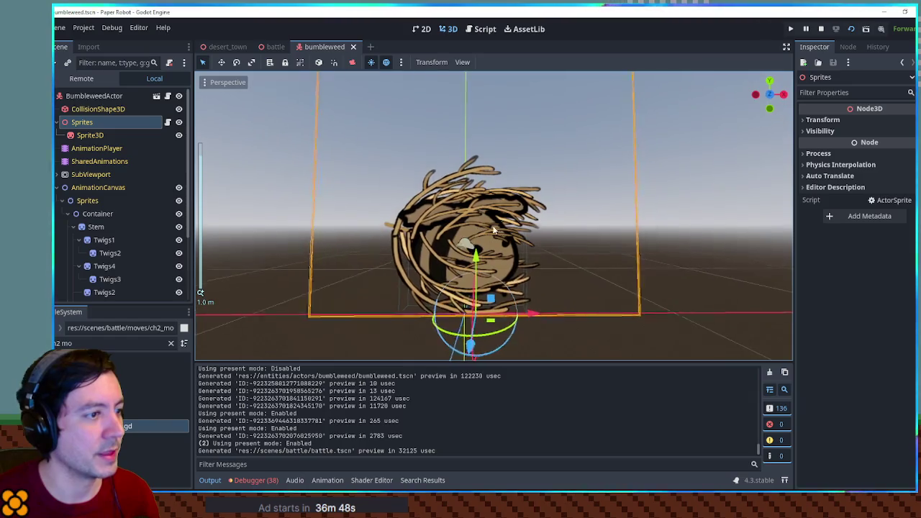
key(Down)
key(Down)
key(Down)
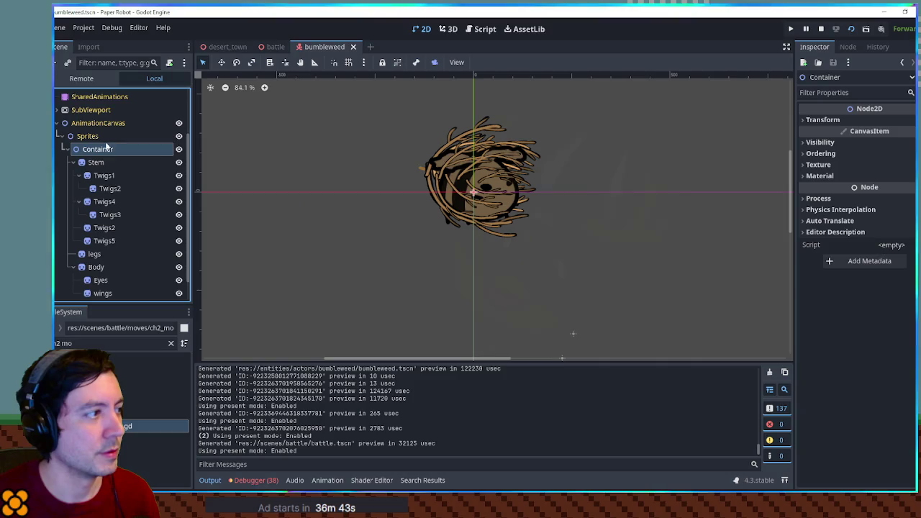
click(448, 28)
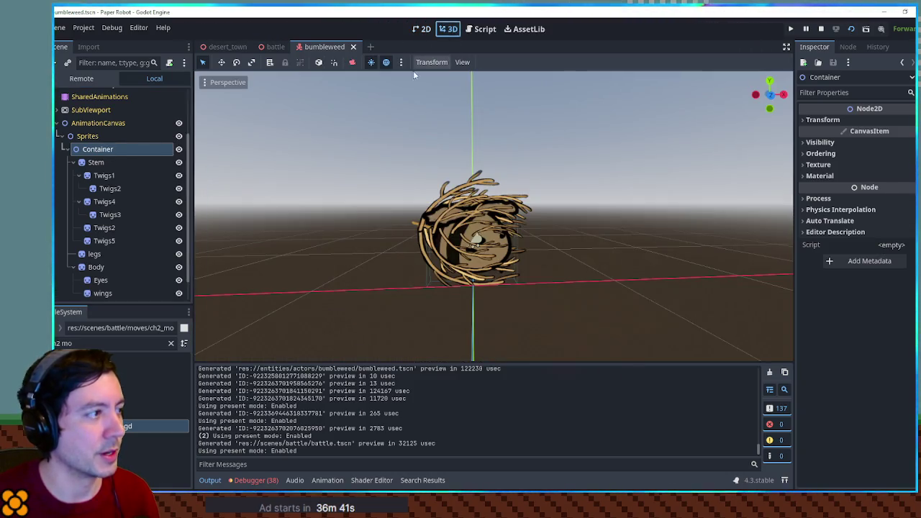
click(851, 120)
click(890, 169)
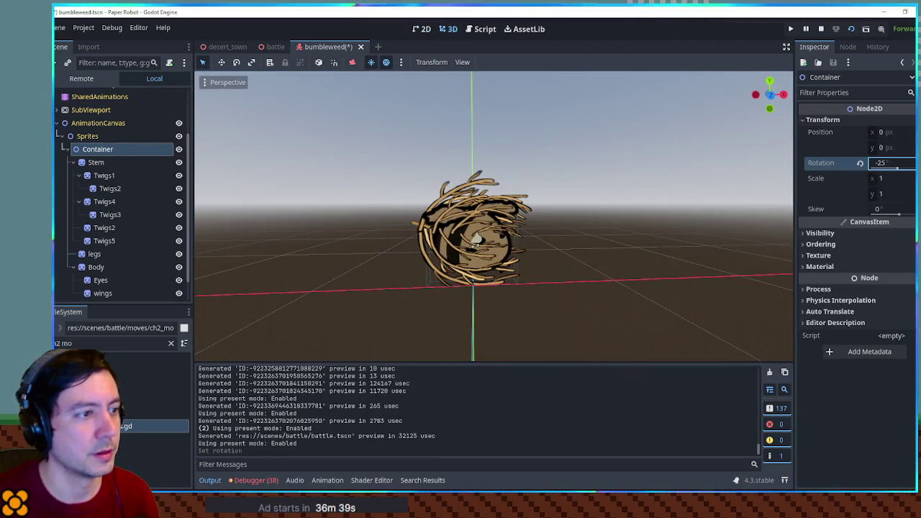
key(ctrl+z)
key(ctrl+z)
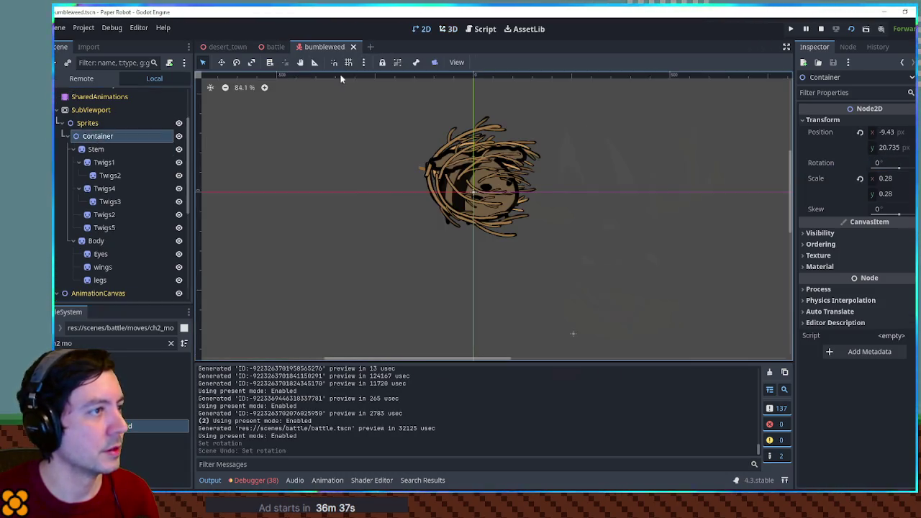
key(ctrl+z)
Spin the Container to about -299°, undo back to 0°, and run the game with F5.
click(448, 29)
mouse_move(882, 165)
mouse_down()
mouse_move(849, 165)
mouse_move(899, 165)
mouse_up()
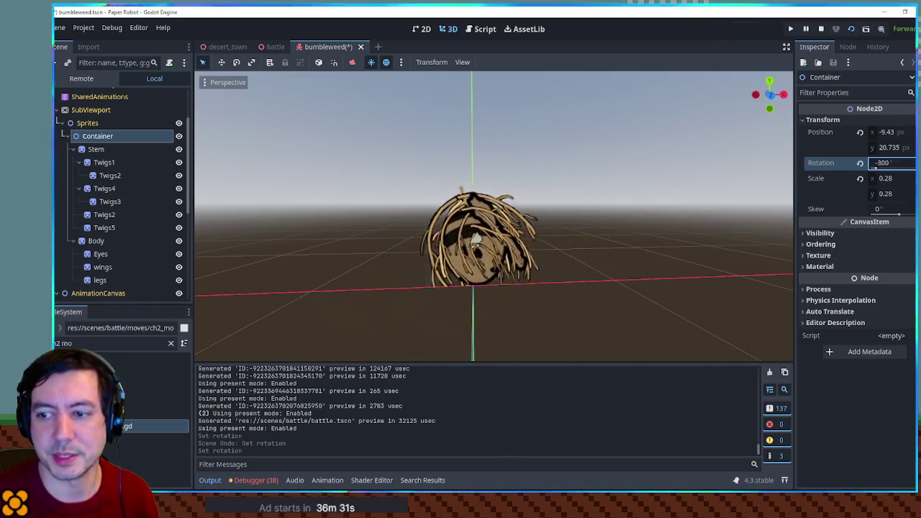
key(ctrl+z)
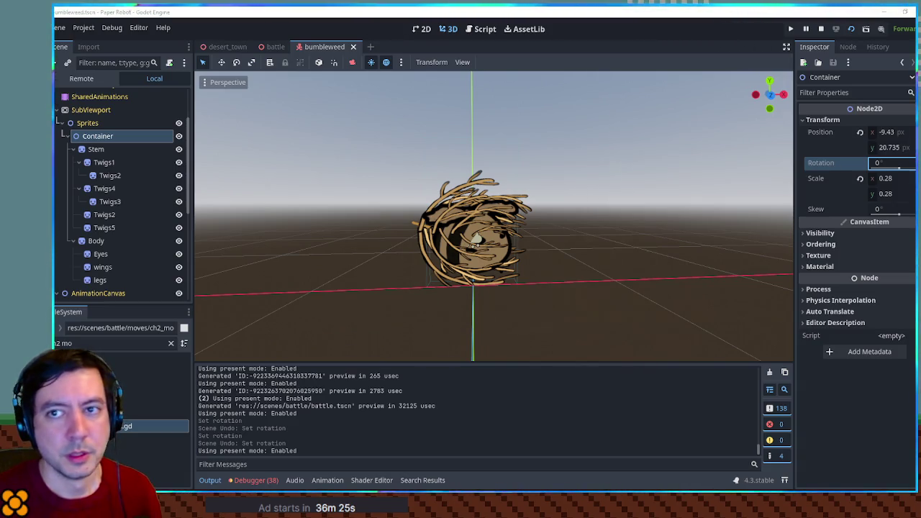
key(F5)
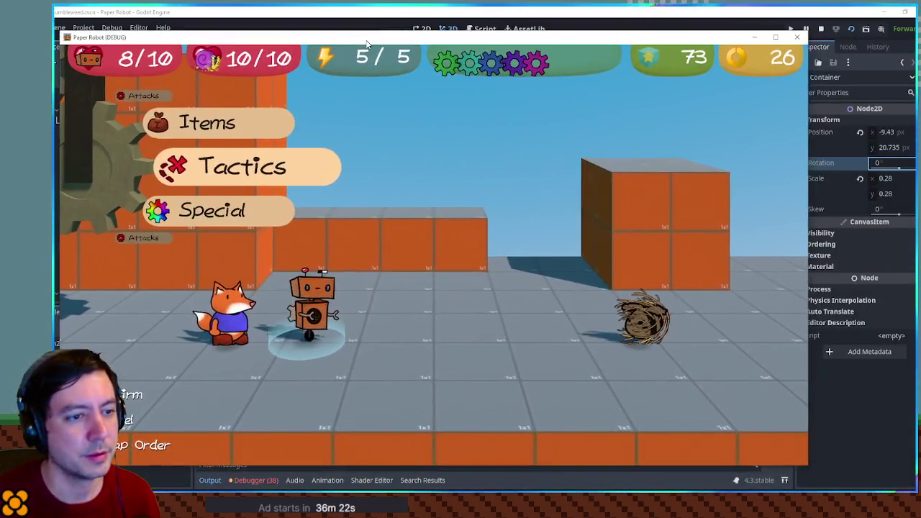
Move the game window aside, watch the battle, then close the test run.
drag(367, 42, 414, 44)
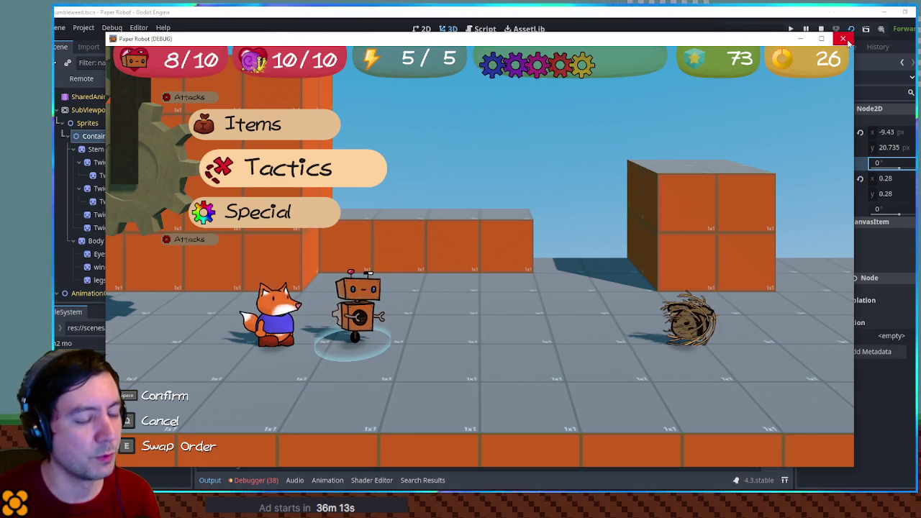
click(845, 39)
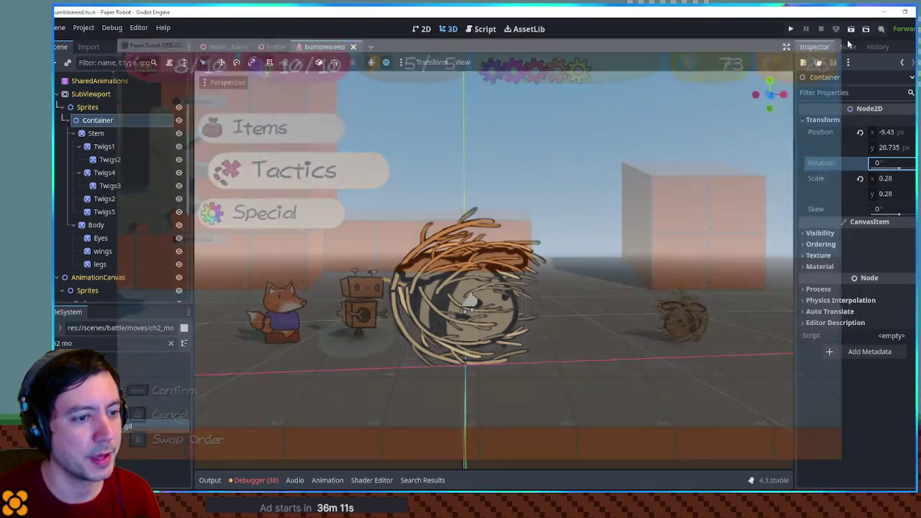
In the script editor, replace moveActor with launchActor on line 49.
click(473, 32)
scroll(420, 288, down, 3)
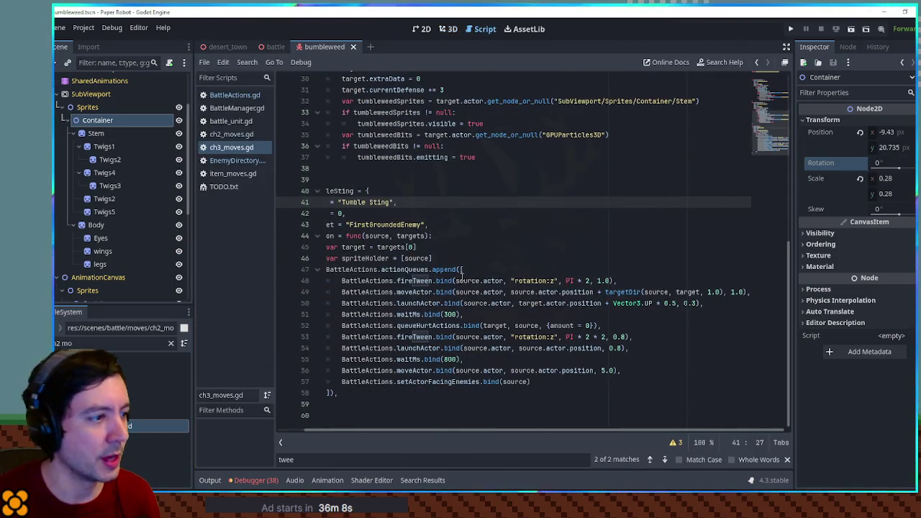
double_click(418, 303)
key(ctrl+c)
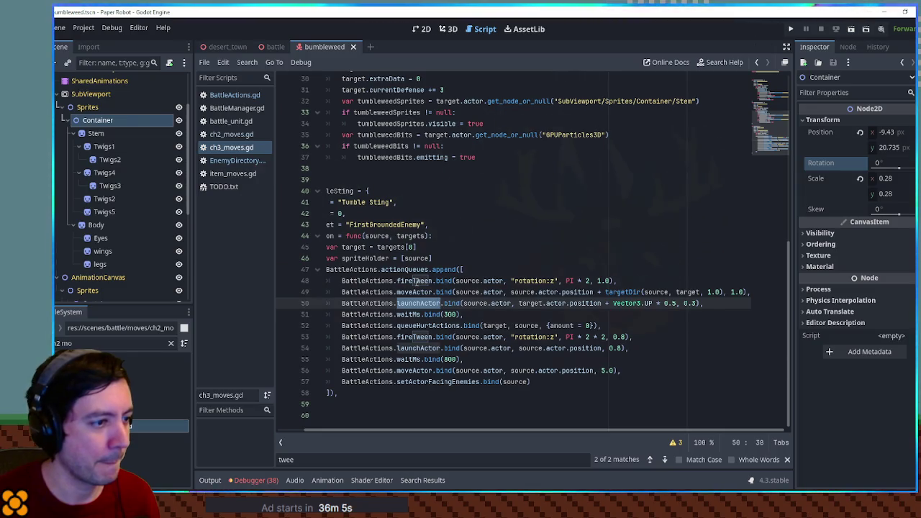
double_click(415, 292)
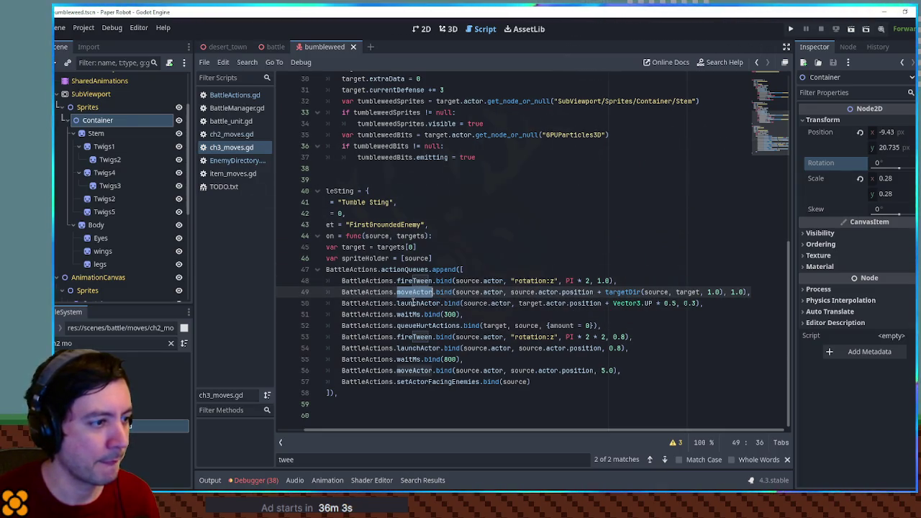
key(ctrl+v)
Duplicate the waitMs line above the launchActor call and set it to 1000.
click(727, 303)
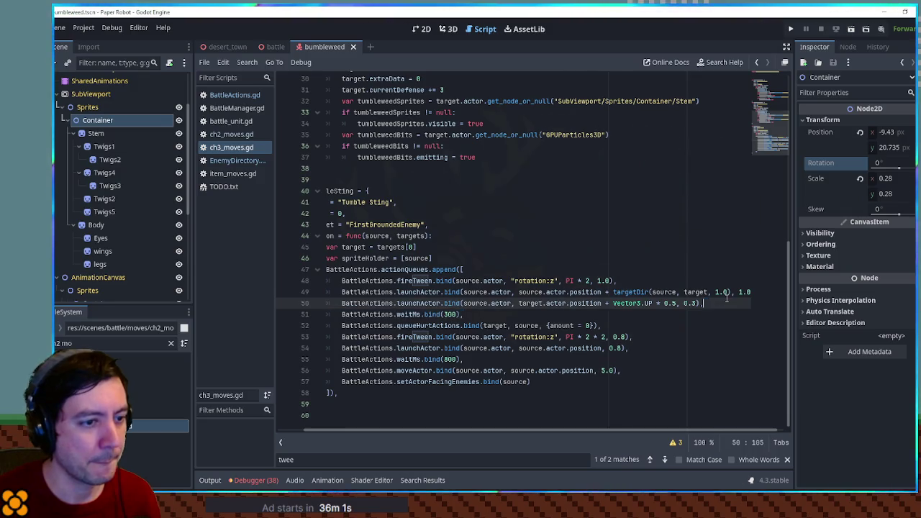
key(Down)
key(ctrl+shift+d)
key(alt+Up)
key(alt+Up)
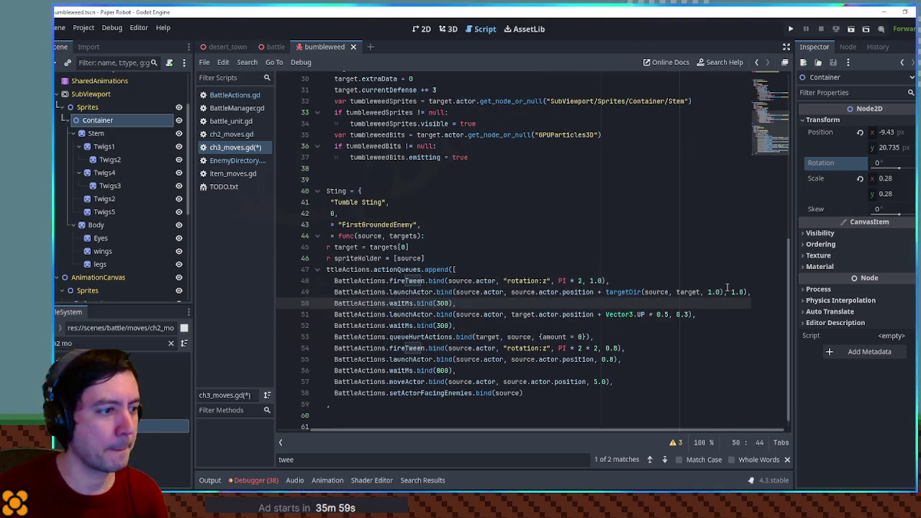
key(BackSpace)
key(BackSpace)
key(BackSpace)
text(1000)
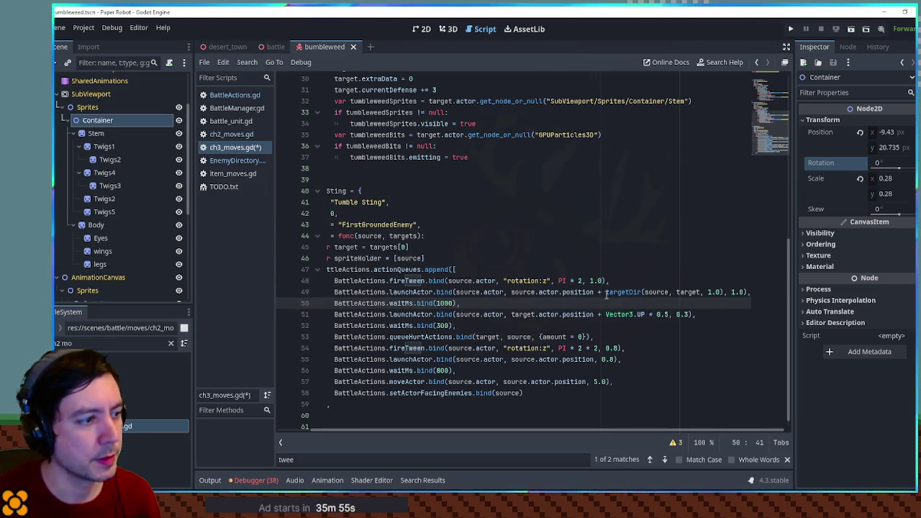
Save ch3_moves.gd and playtest the battle scene with F6.
click(748, 294)
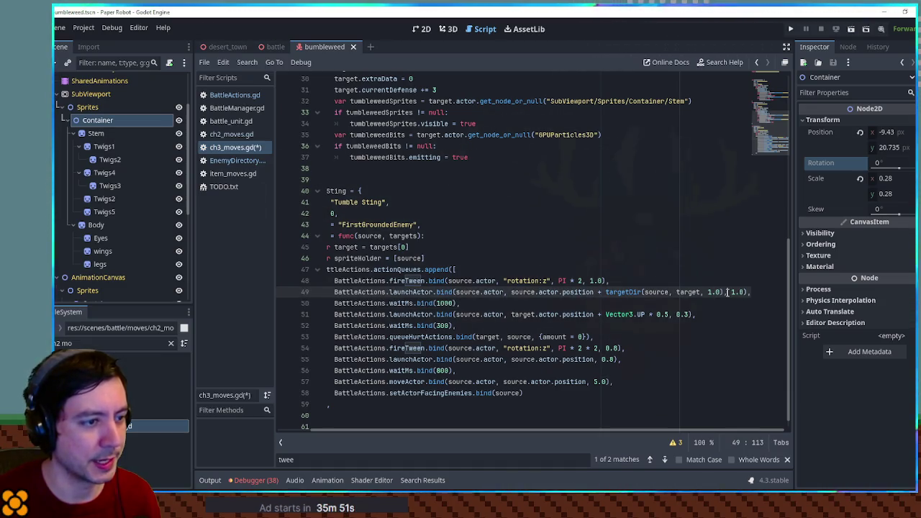
click(692, 308)
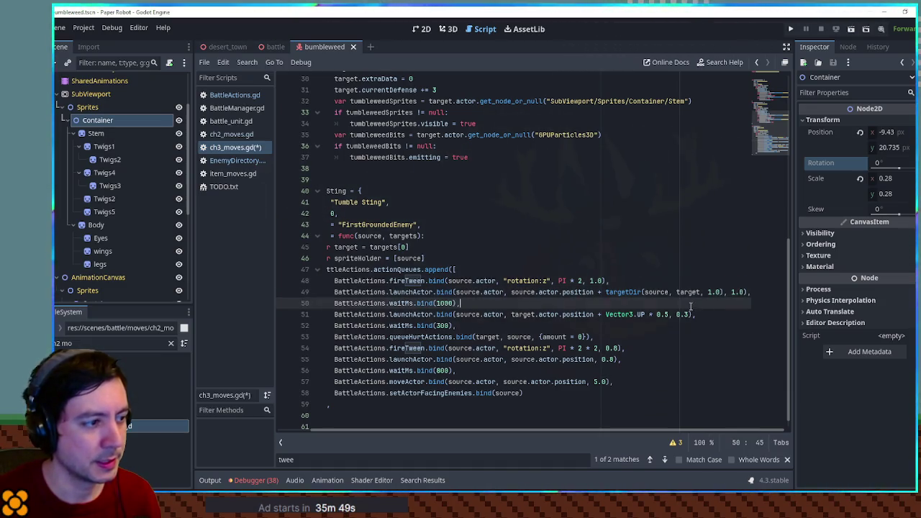
key(ctrl+s)
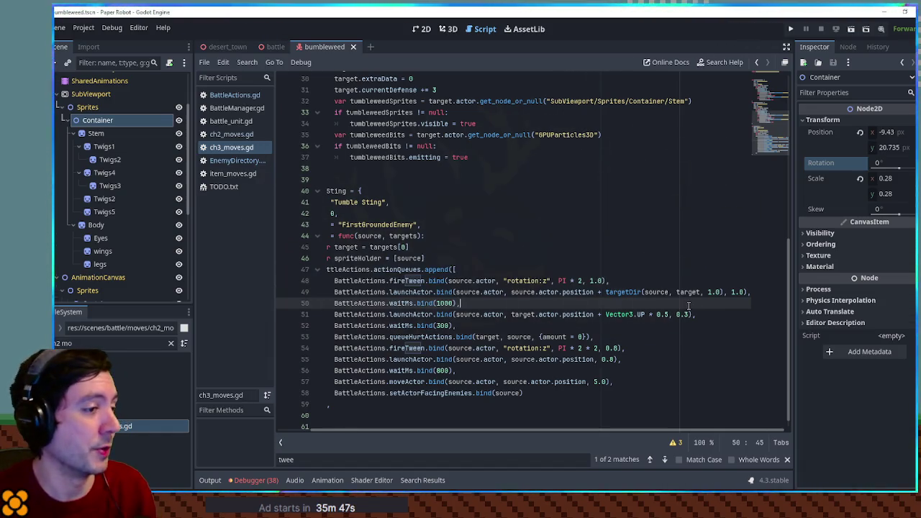
click(272, 47)
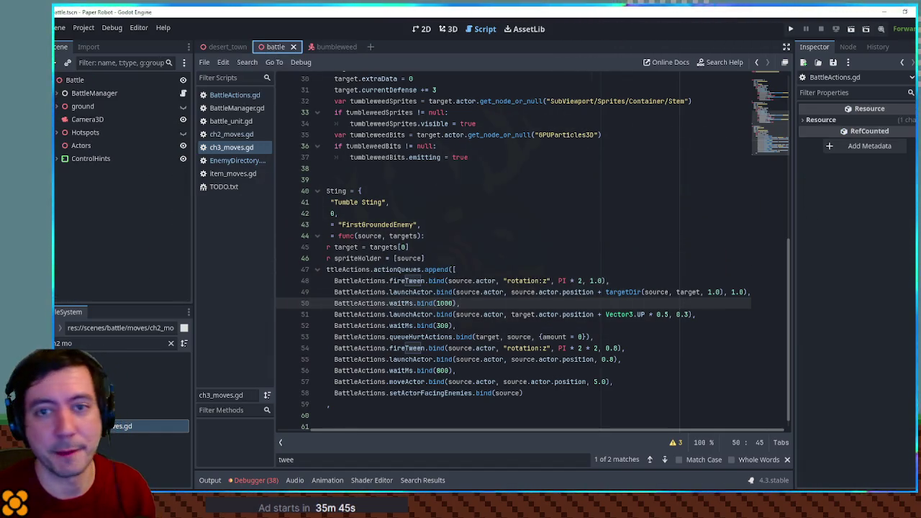
key(F6)
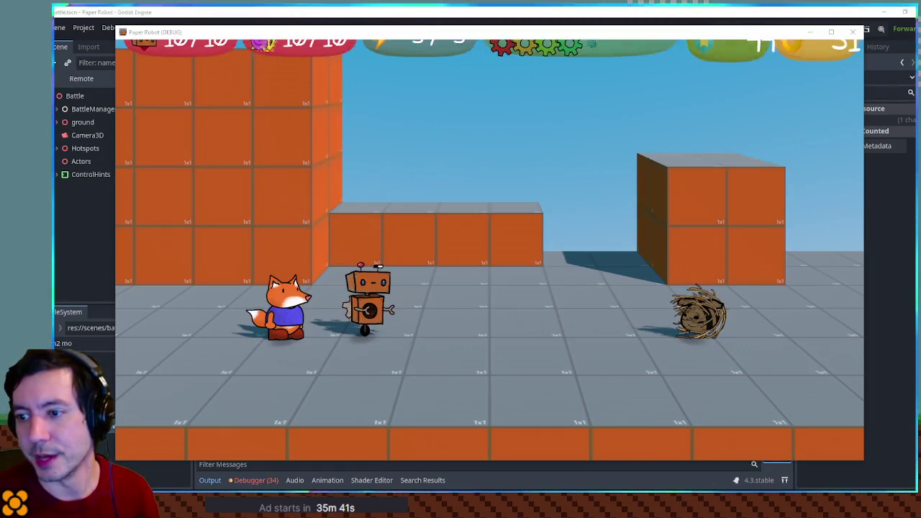
key(Up)
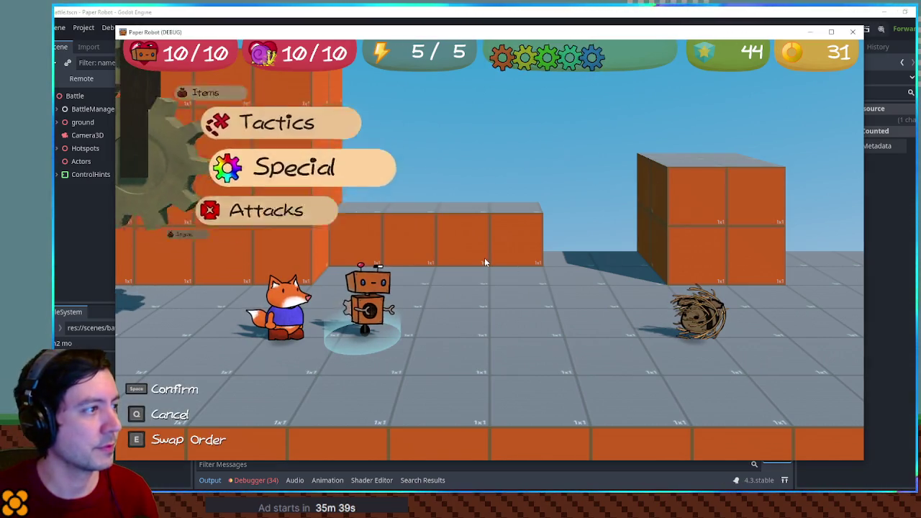
key(Up)
key(space)
key(space)
key(space)
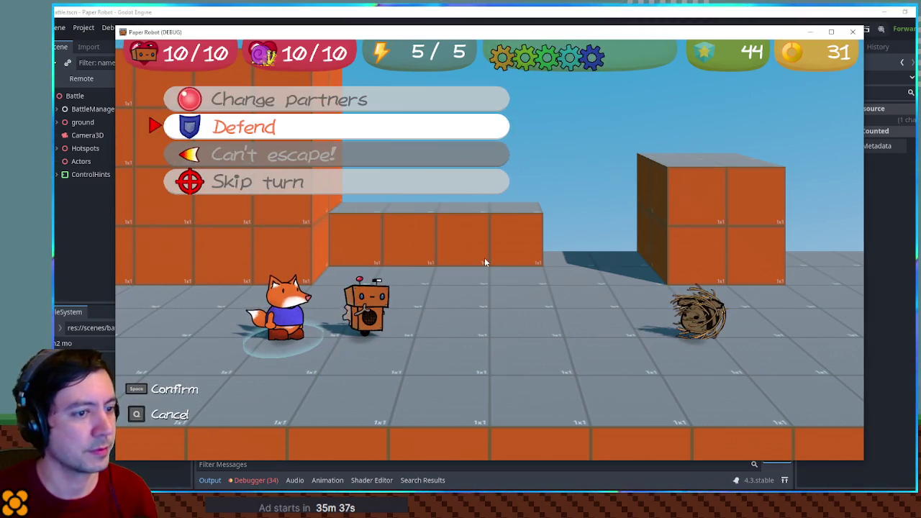
key(space)
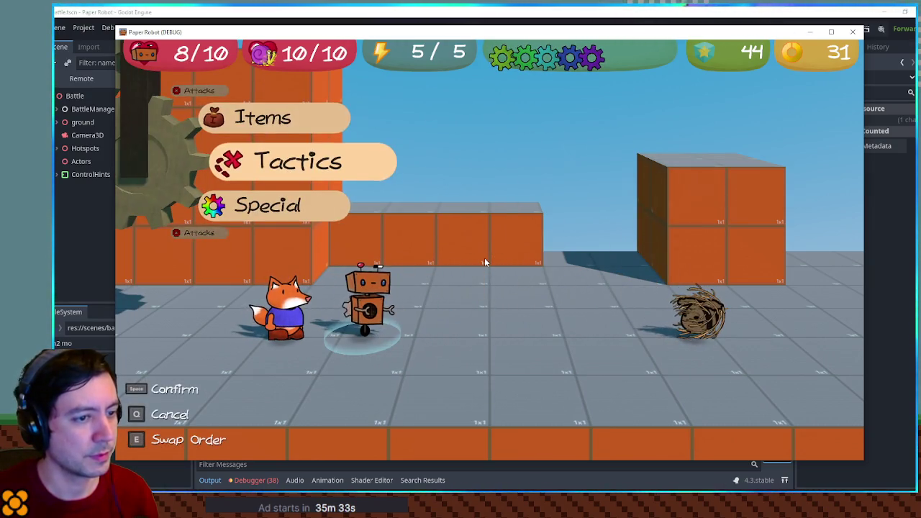
click(853, 33)
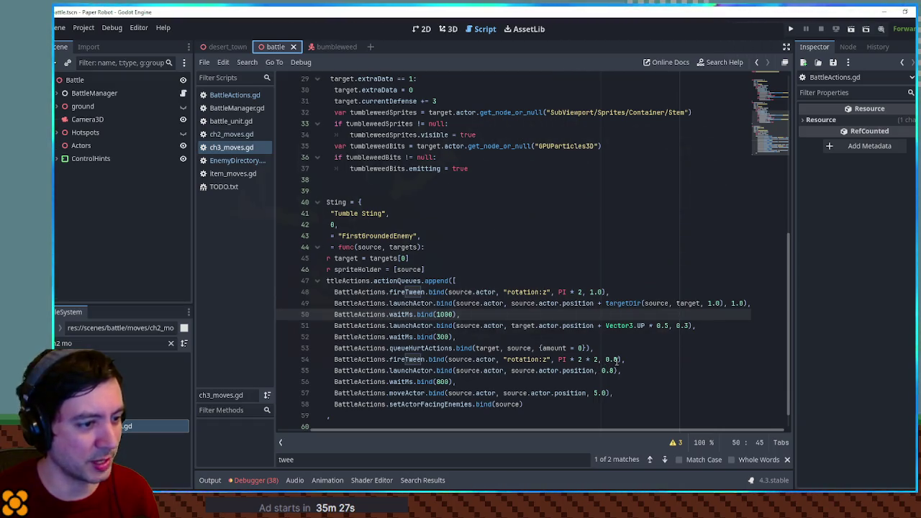
Set lines 54–55 durations to 1.8, line 51 to 0.6, wait to 600 ms, and rerun the game.
click(409, 393)
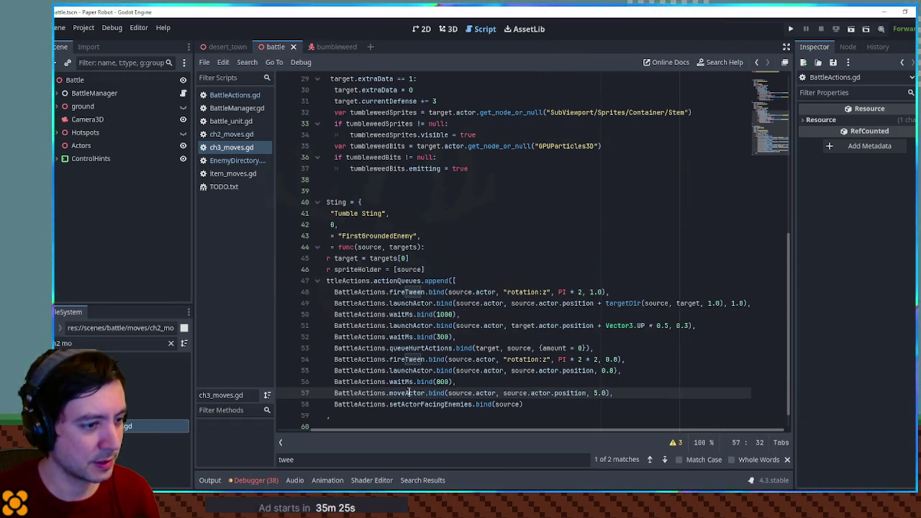
double_click(411, 370)
double_click(406, 359)
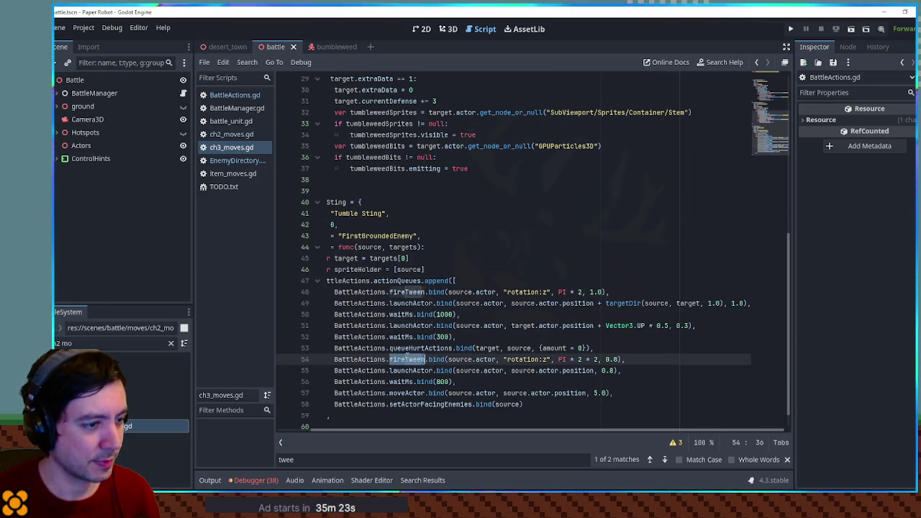
text(1)
click(605, 369)
text(1)
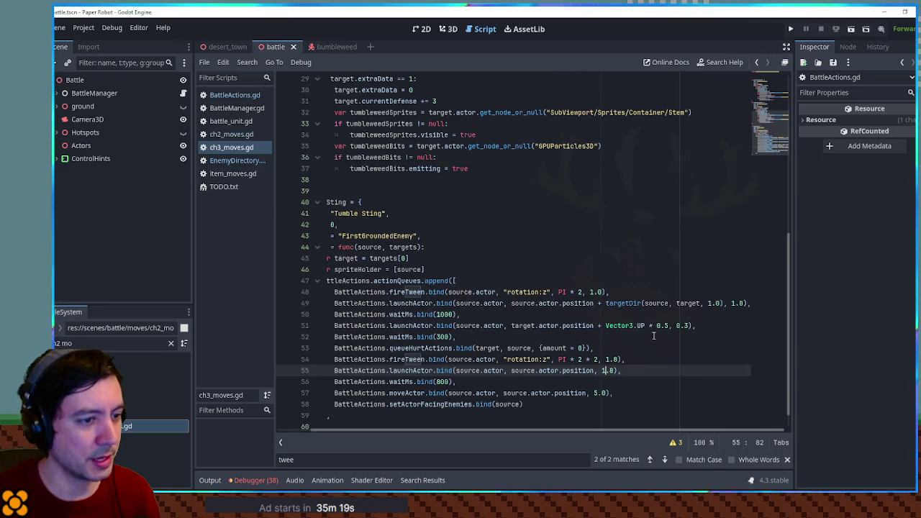
double_click(687, 326)
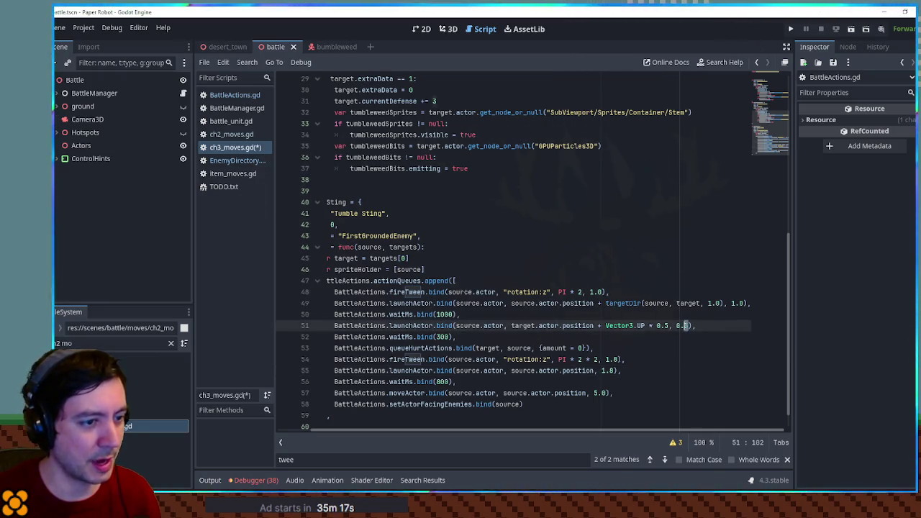
text(6)
click(442, 336)
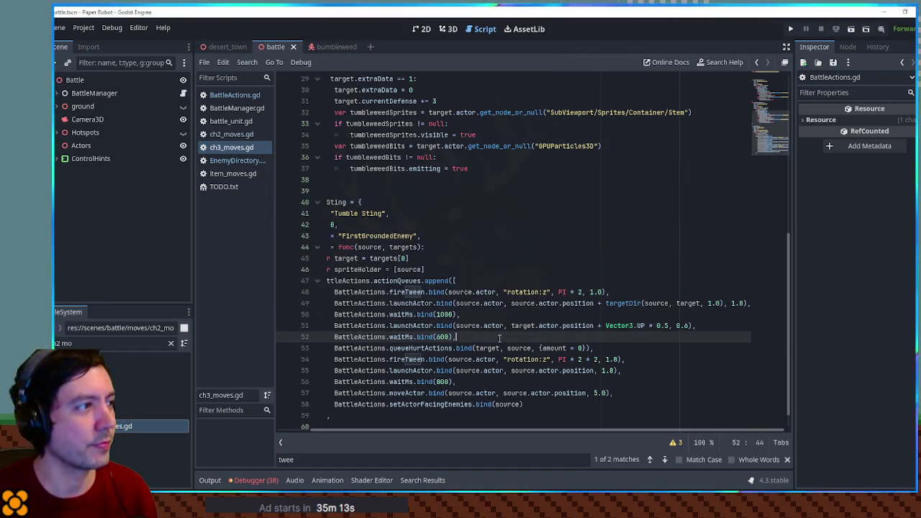
key(F5)
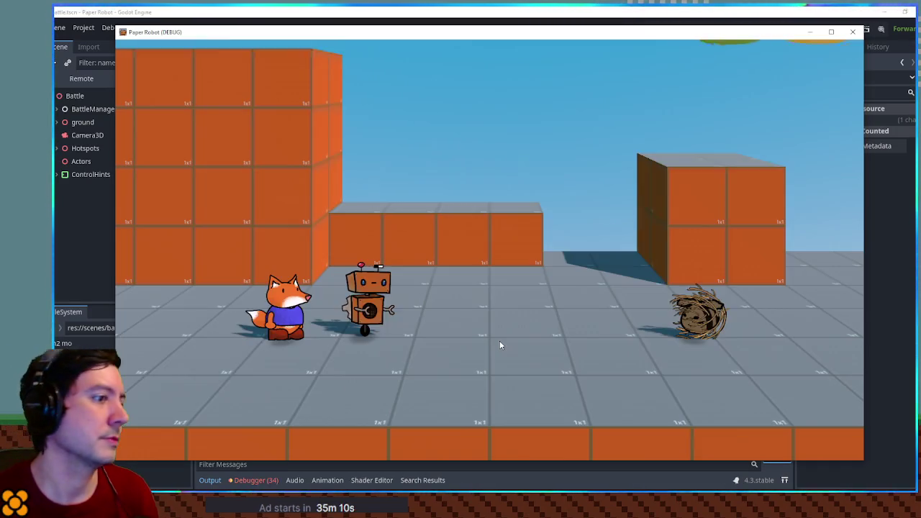
Pass the robot's turn to the fox and have the fox Defend so the enemy attacks.
key(Up)
key(space)
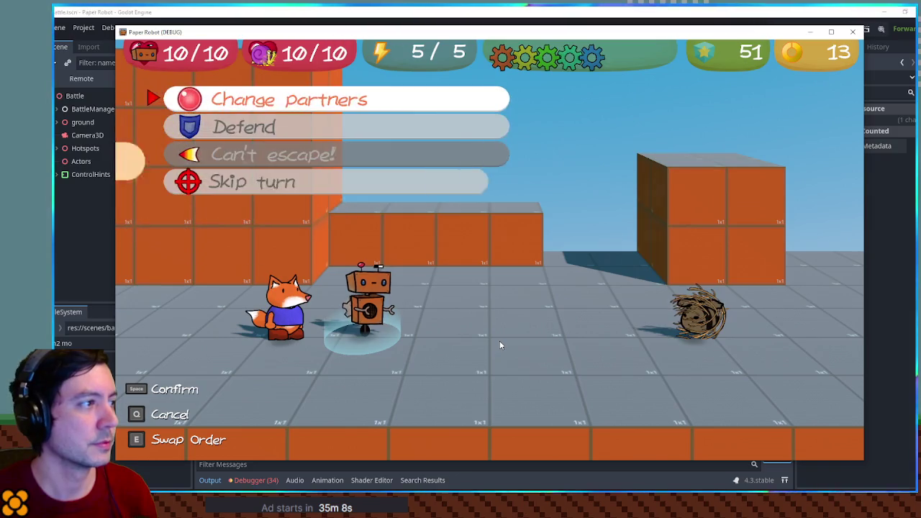
key(space)
key(space)
key(Down)
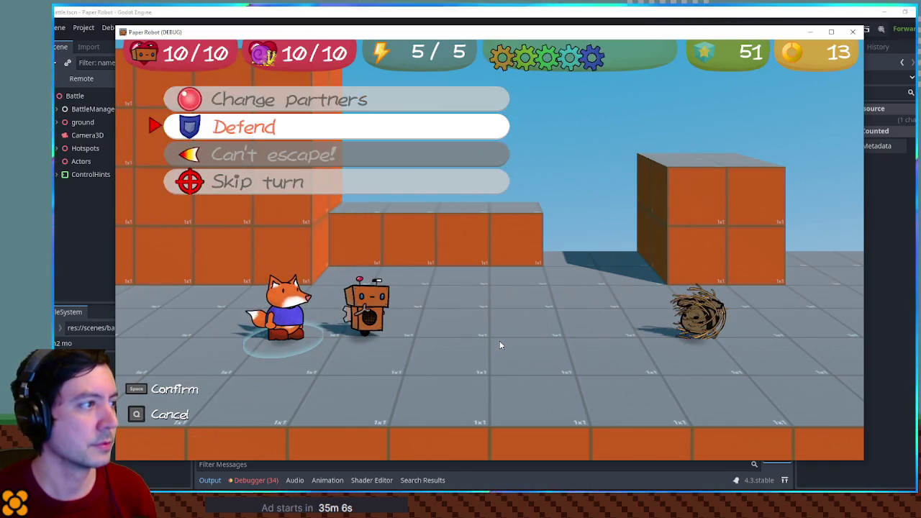
key(space)
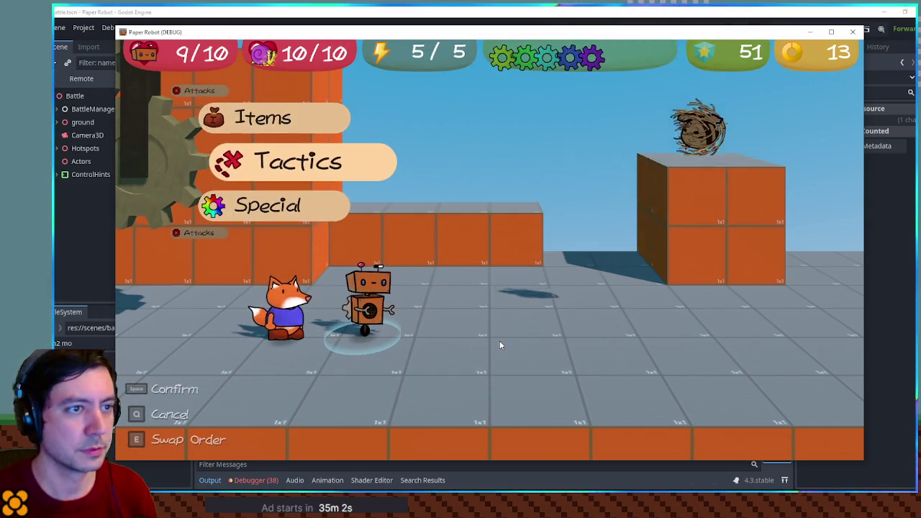
Make line 54 spin PI * 2 over 1.1, line 55 take 1.1, wait 1100 ms, and save.
click(853, 32)
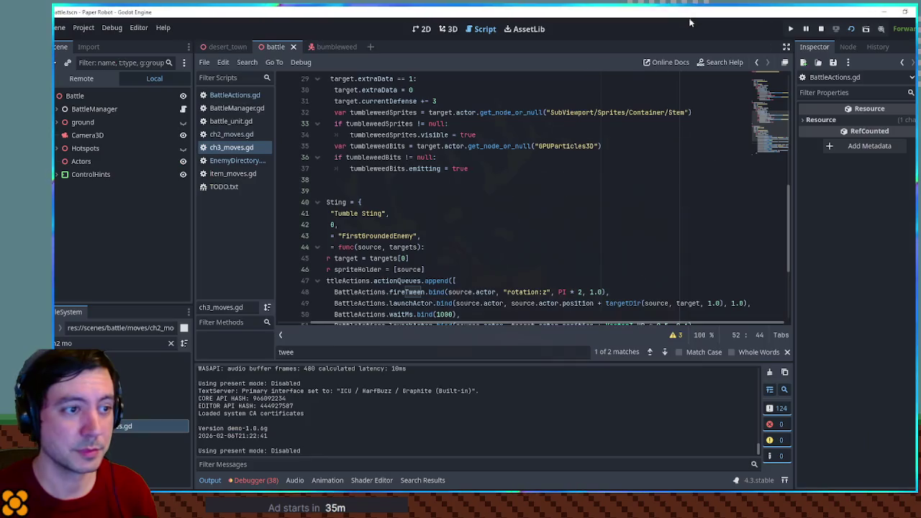
scroll(623, 250, down, 5)
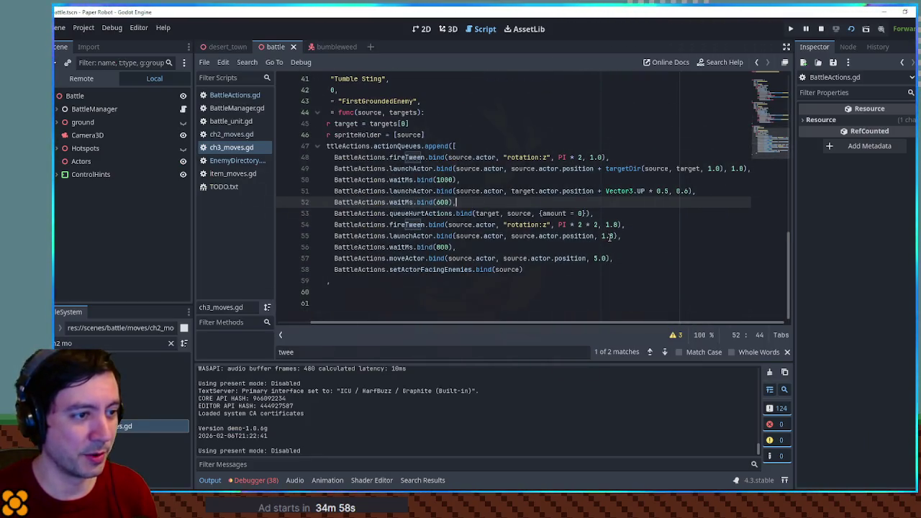
click(609, 237)
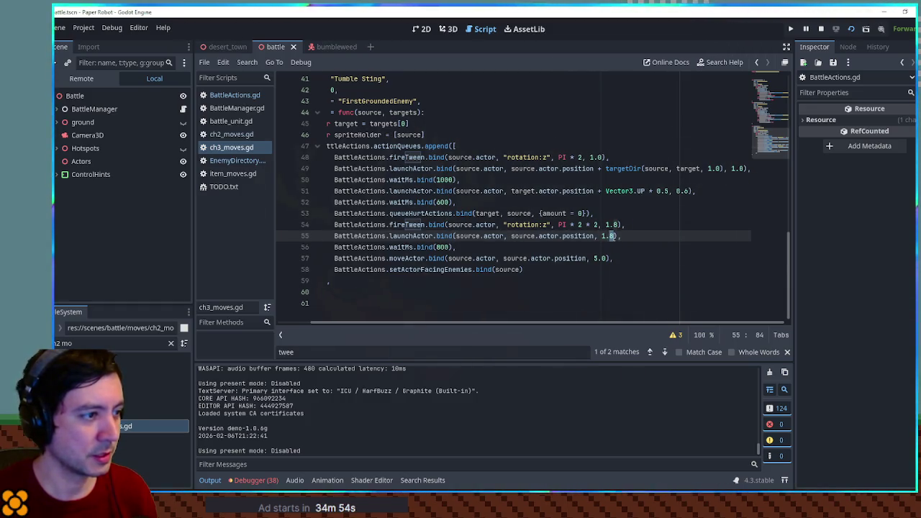
click(587, 224)
text(1)
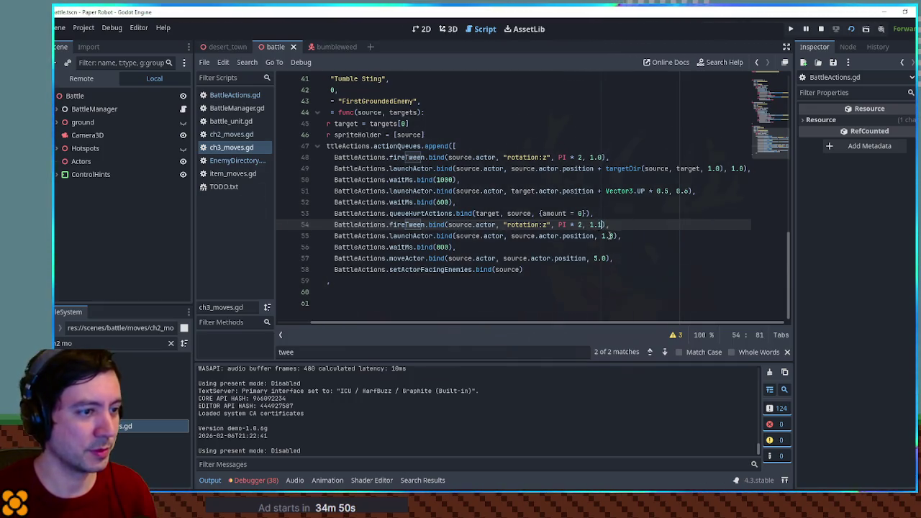
double_click(611, 236)
click(436, 247)
text(11)
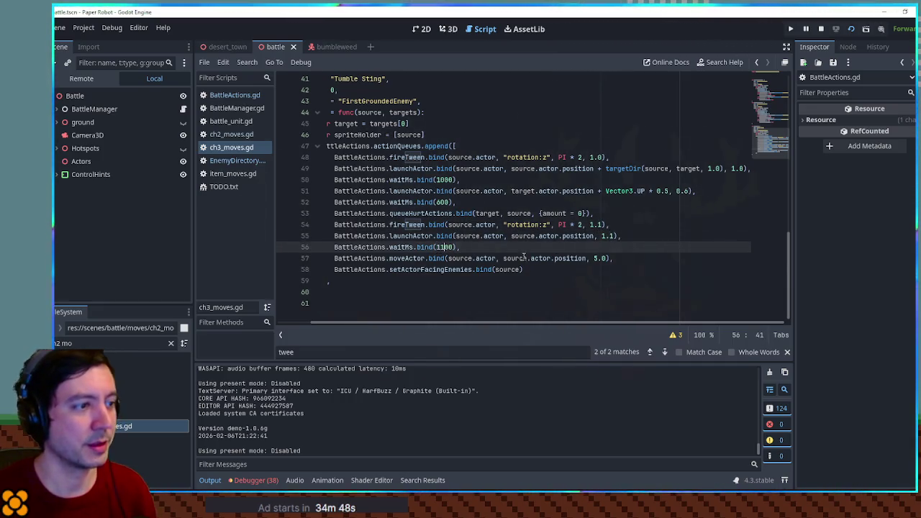
key(ctrl+s)
Run the game with F5 and pass the robot's turn to the fox's Tactics menu.
key(F5)
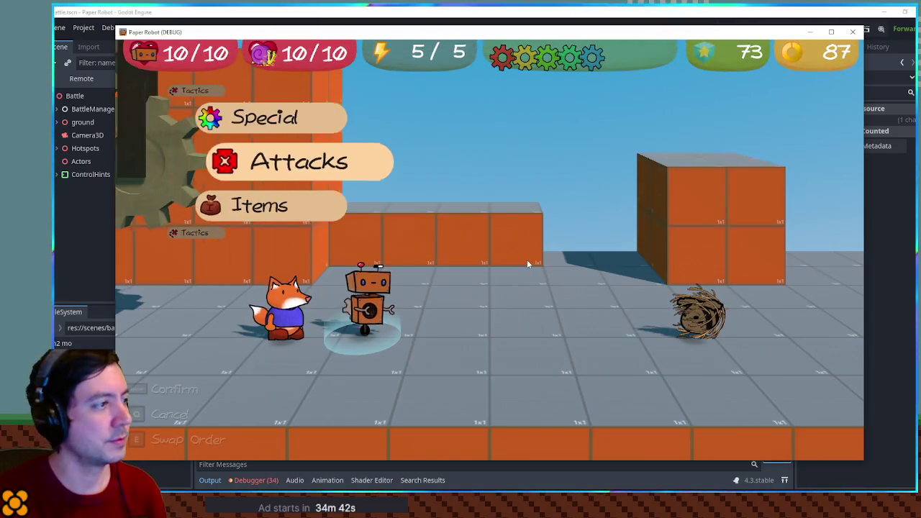
key(Up)
key(space)
key(space)
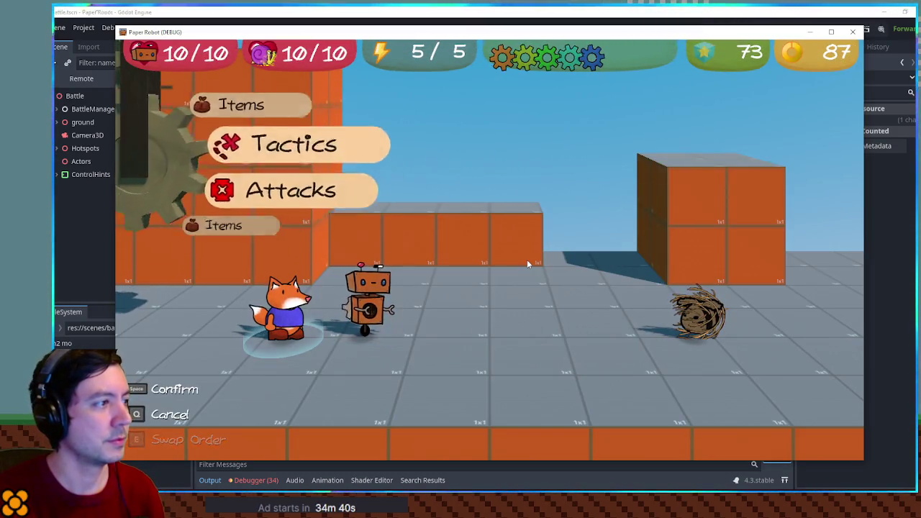
key(space)
key(Up)
key(space)
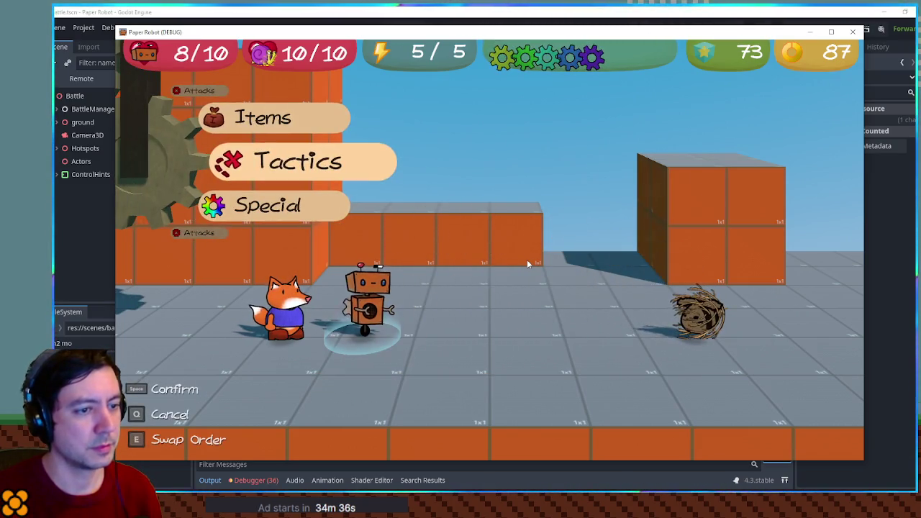
Have the robot and fox Defend, letting the tumbleweed attack down to 7/10 health.
key(space)
key(Down)
key(space)
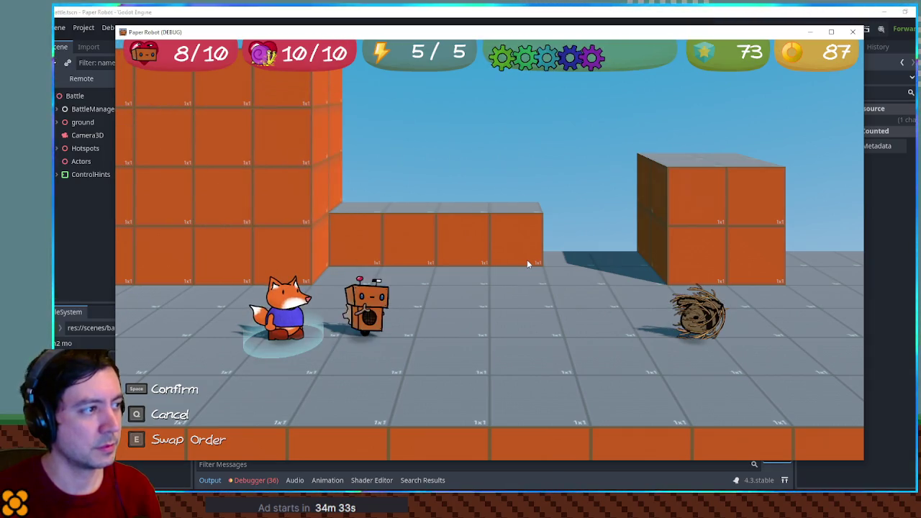
key(space)
key(Down)
key(space)
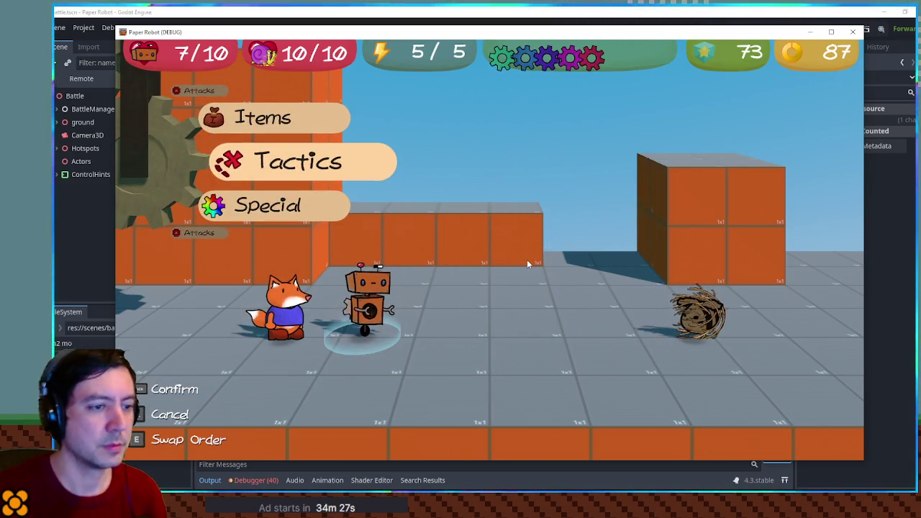
Change line 48's spin to PI and line 54's spin to 0, save, and return to the game.
click(853, 32)
scroll(541, 232, down, 4)
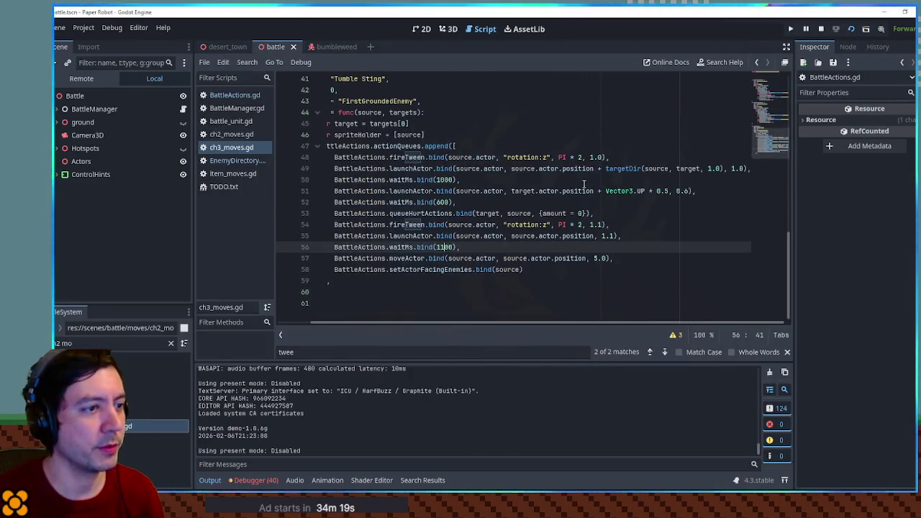
click(581, 157)
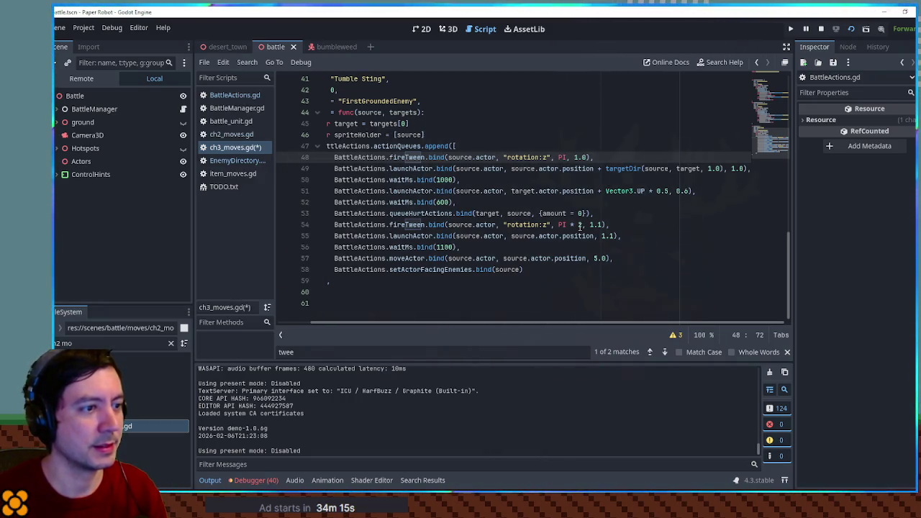
double_click(581, 225)
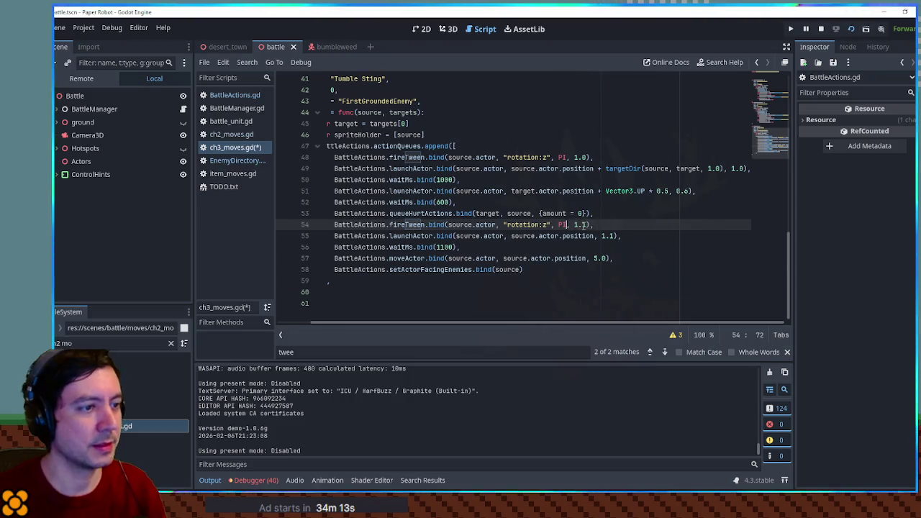
key(ctrl+s)
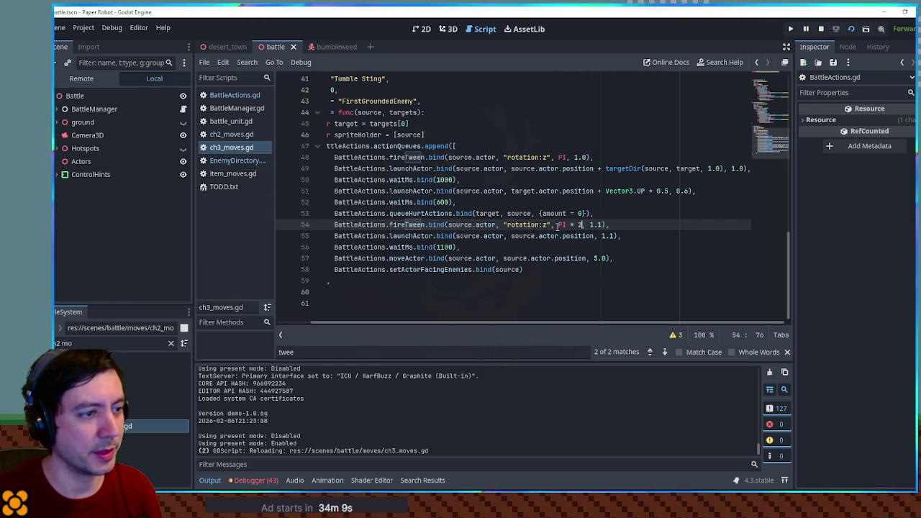
text(0)
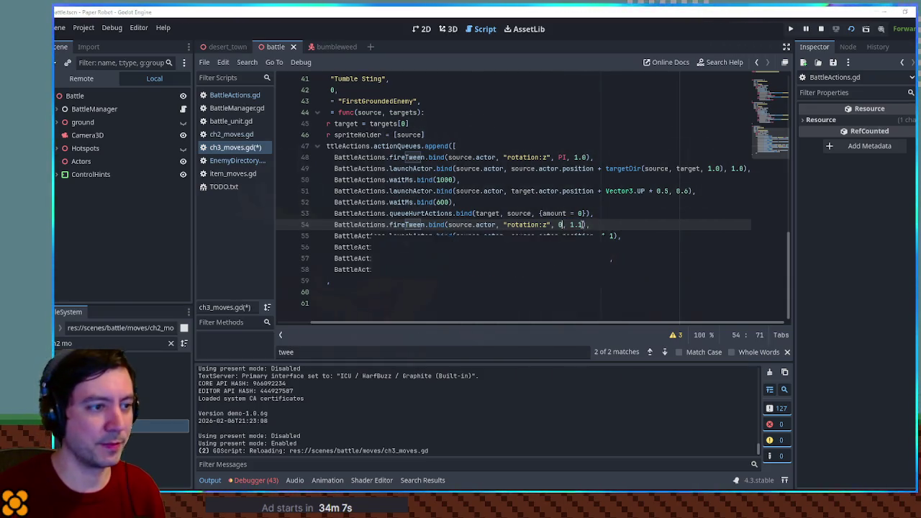
key(ctrl+s)
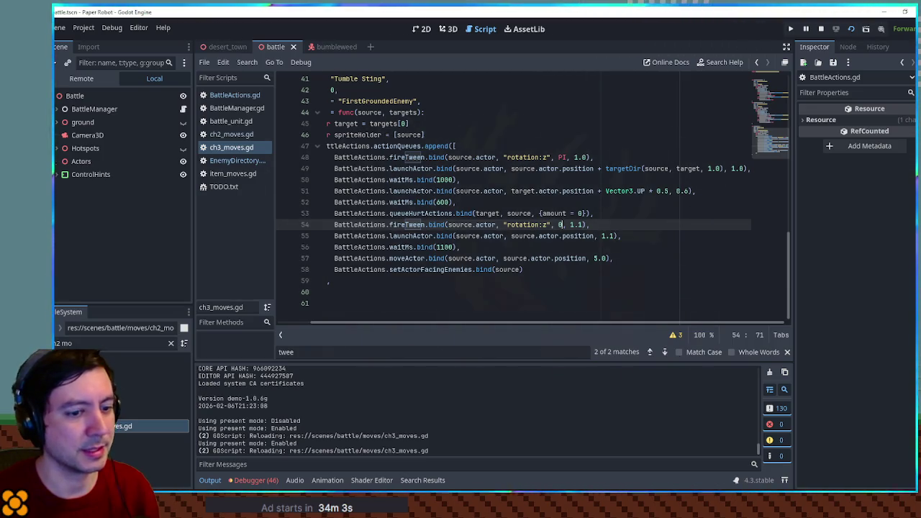
key(alt+Tab)
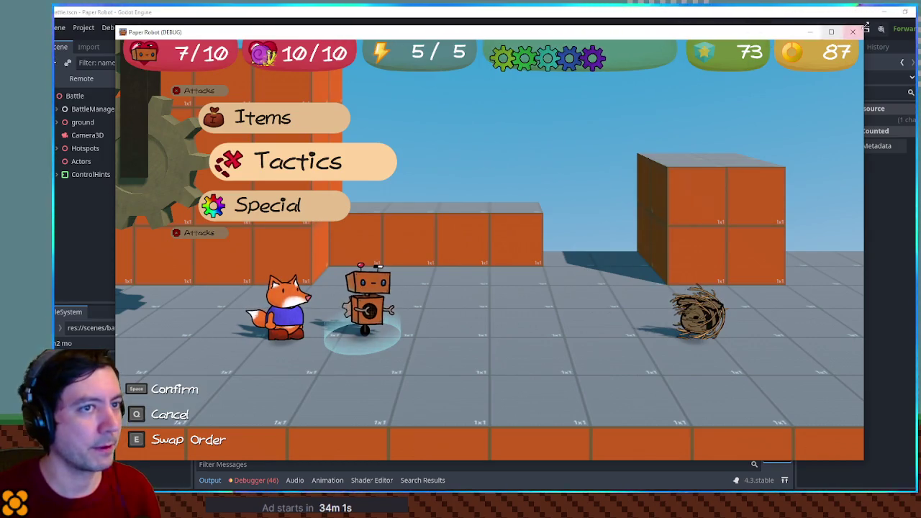
Rerun the game, switch to the fox and Skip turn, watch HP drop to 7/10, then close it.
click(854, 33)
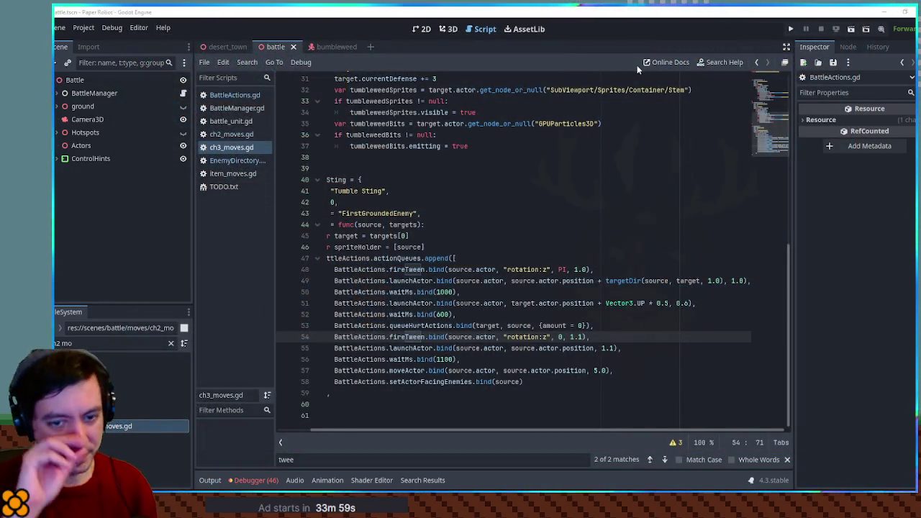
click(696, 202)
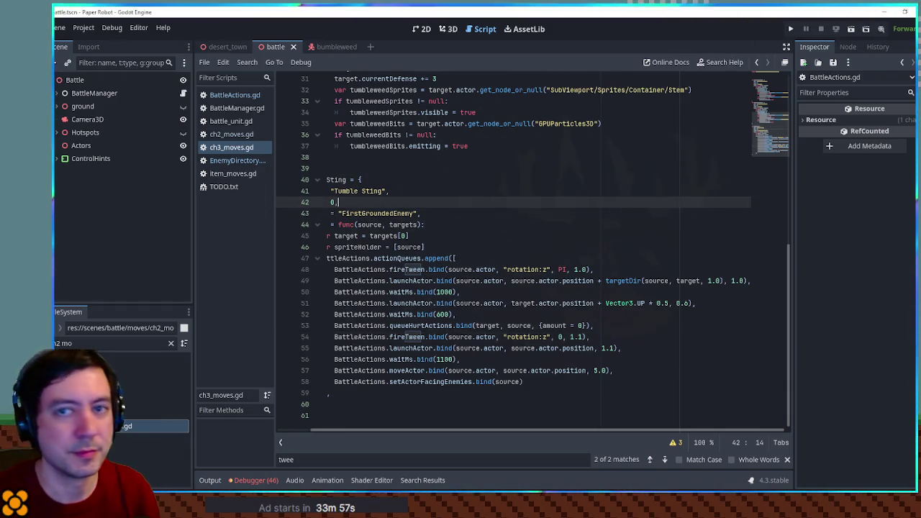
key(F5)
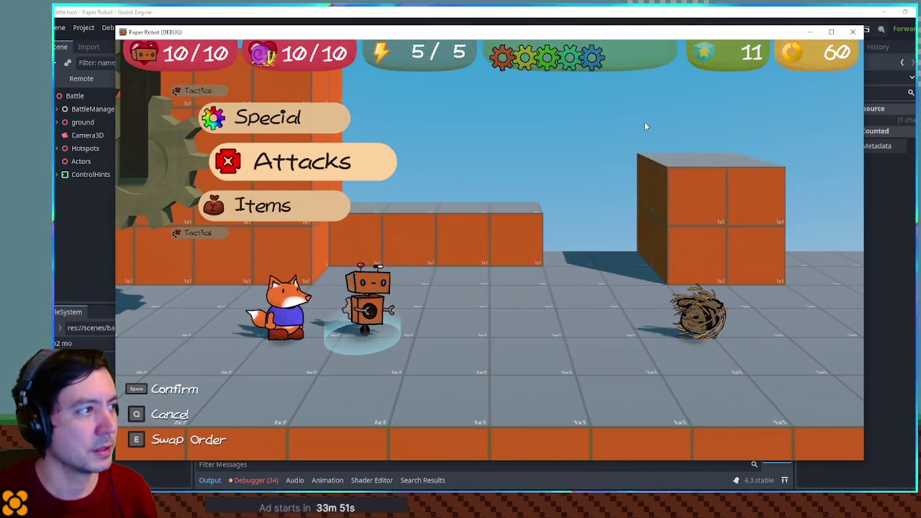
key(Up)
key(Up)
key(space)
key(Up)
key(Up)
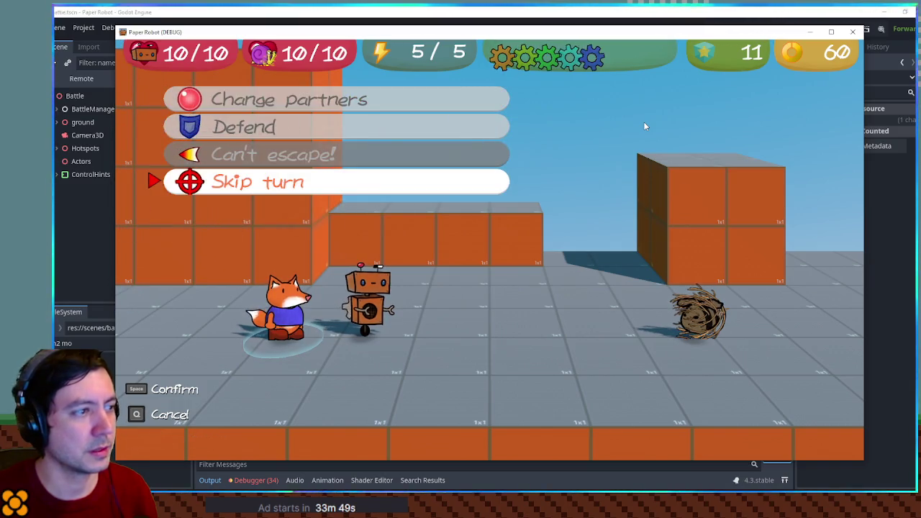
key(space)
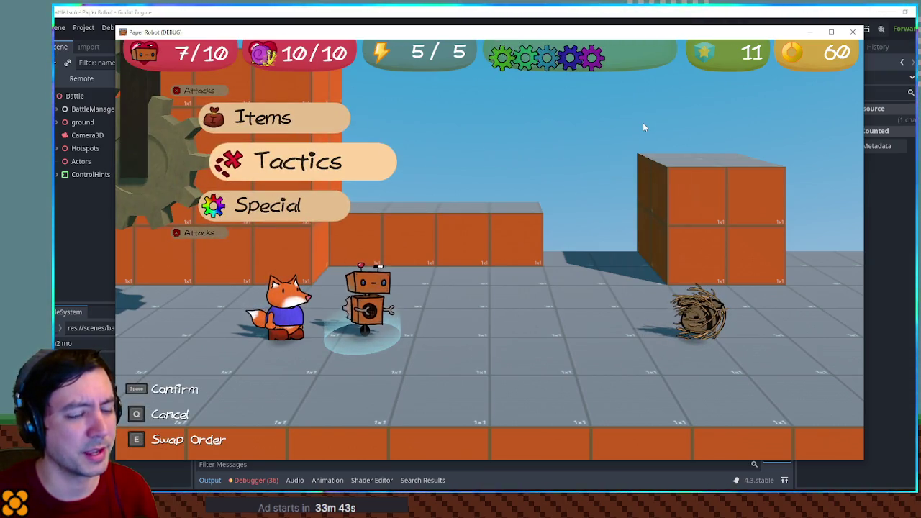
click(856, 36)
click(453, 29)
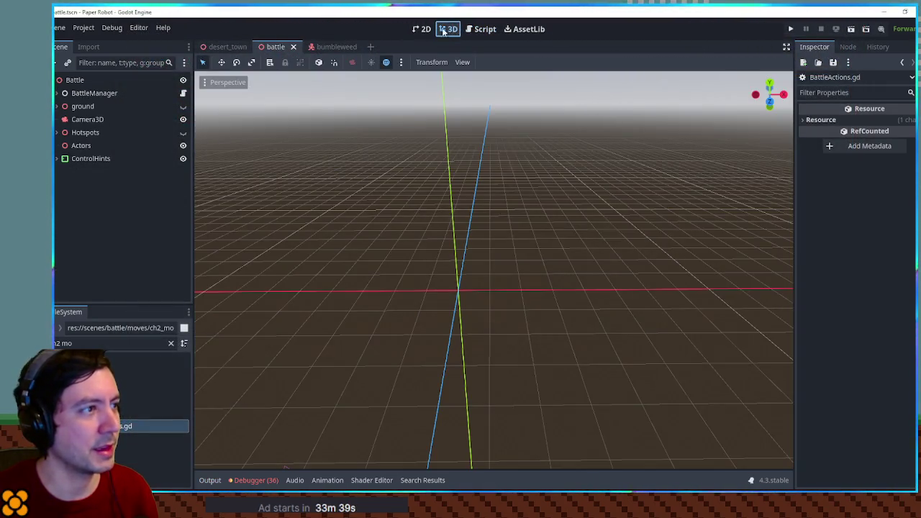
Open the bumbleweed scene in 3D and select the BumbleweedActor to inspect its collision box.
click(335, 47)
click(441, 30)
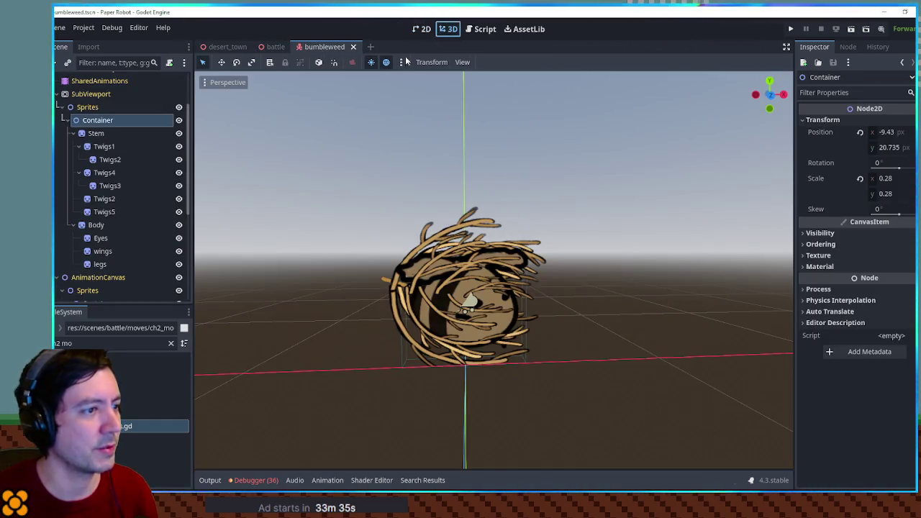
scroll(119, 95, up, 3)
click(104, 79)
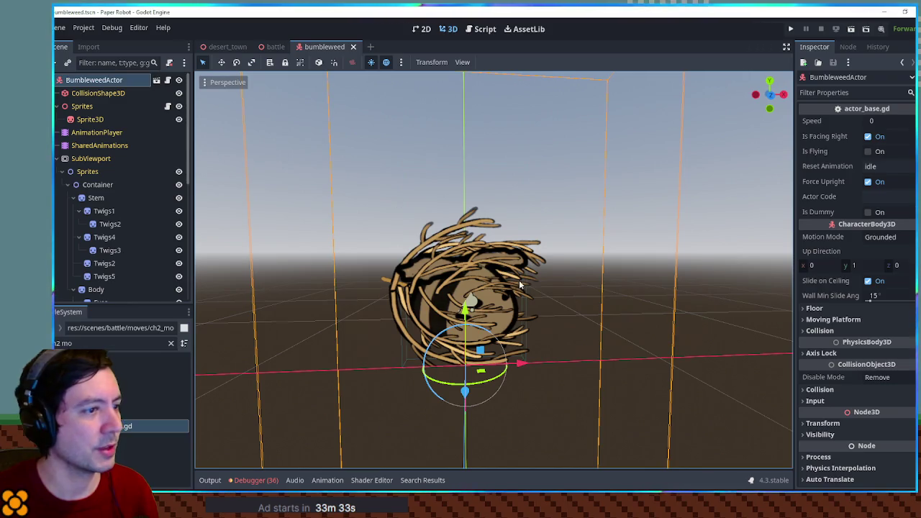
scroll(492, 284, down, 5)
mouse_move(492, 283)
mouse_down()
mouse_move(540, 302)
mouse_move(446, 317)
mouse_move(493, 284)
mouse_up()
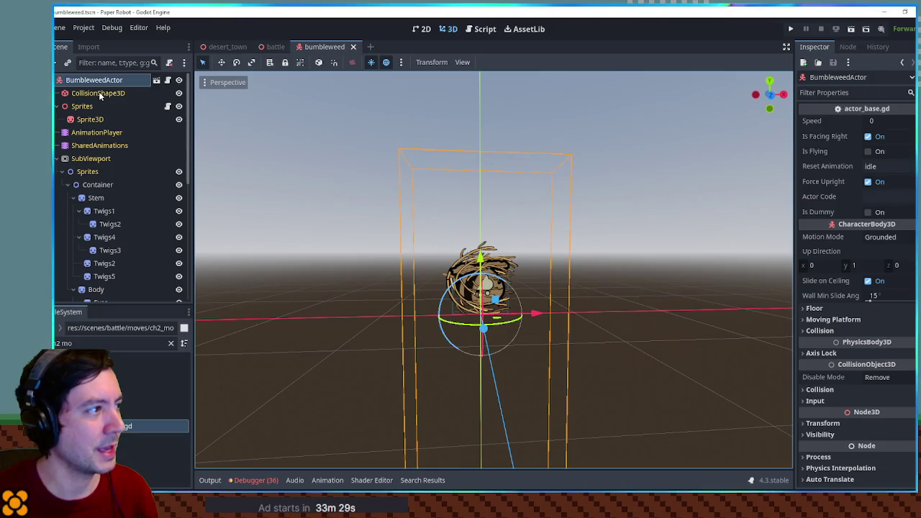
Make the CollisionShape3D's box unique and shorten it to about 0.68 tall.
click(99, 93)
click(890, 121)
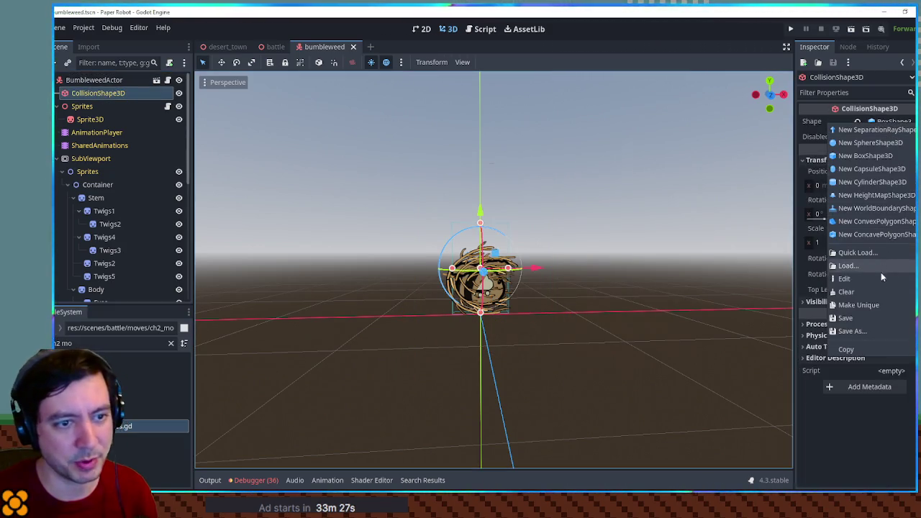
click(859, 304)
scroll(459, 174, up, 4)
drag(458, 149, 461, 213)
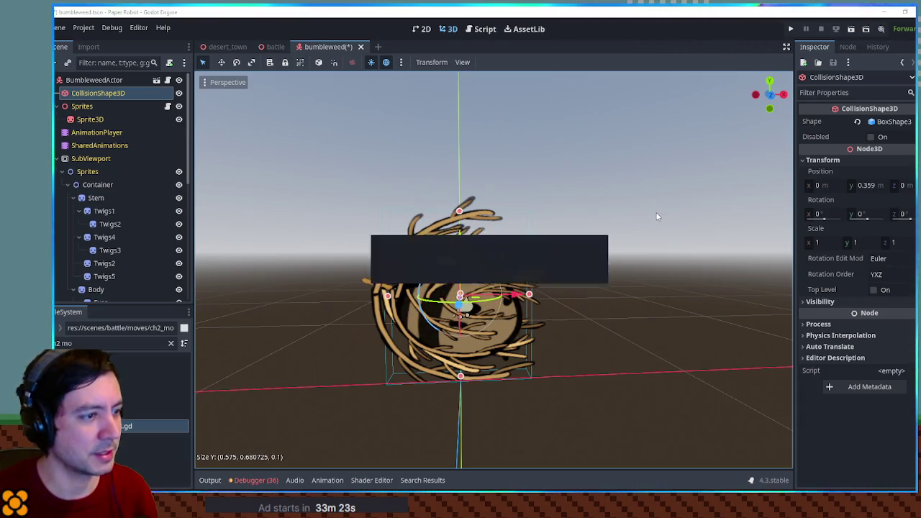
click(265, 46)
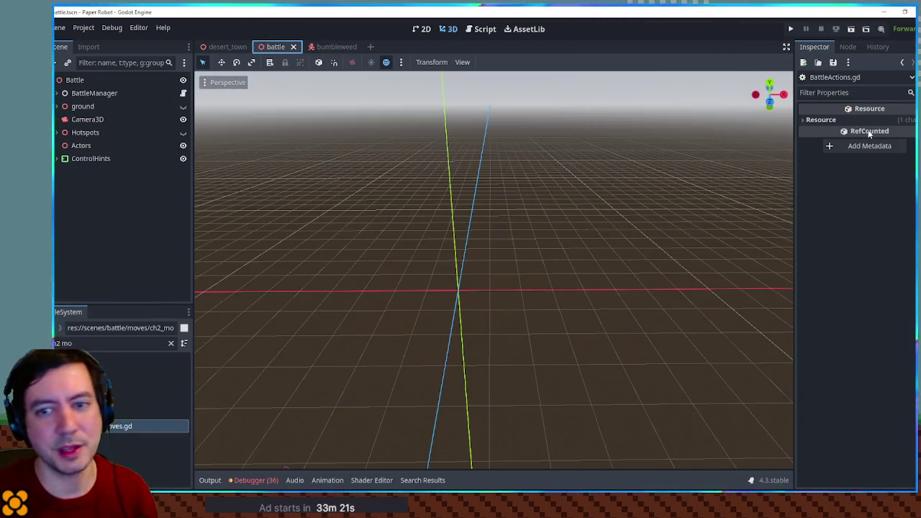
key(F6)
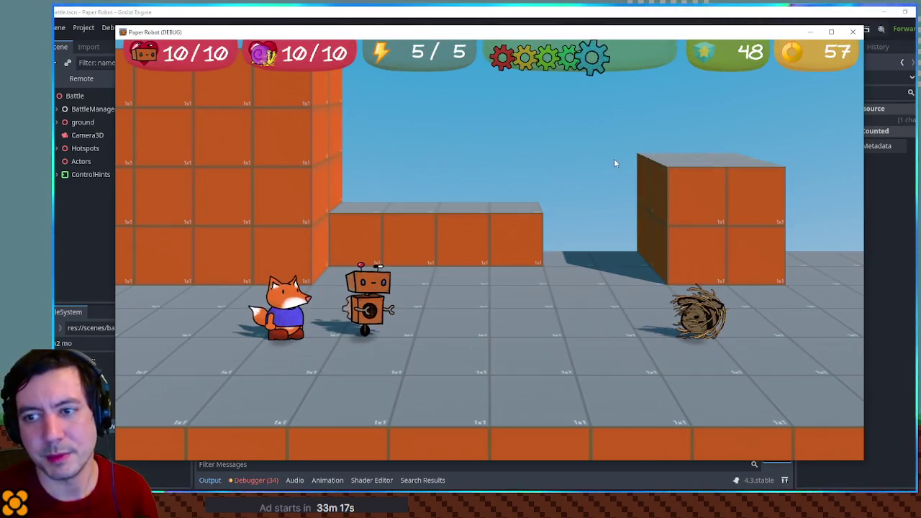
key(a)
key(q)
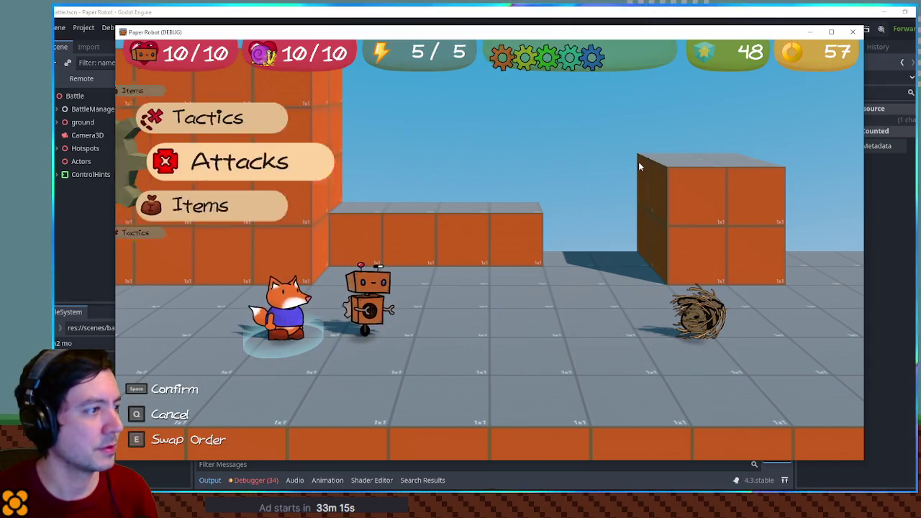
key(Up)
key(space)
key(space)
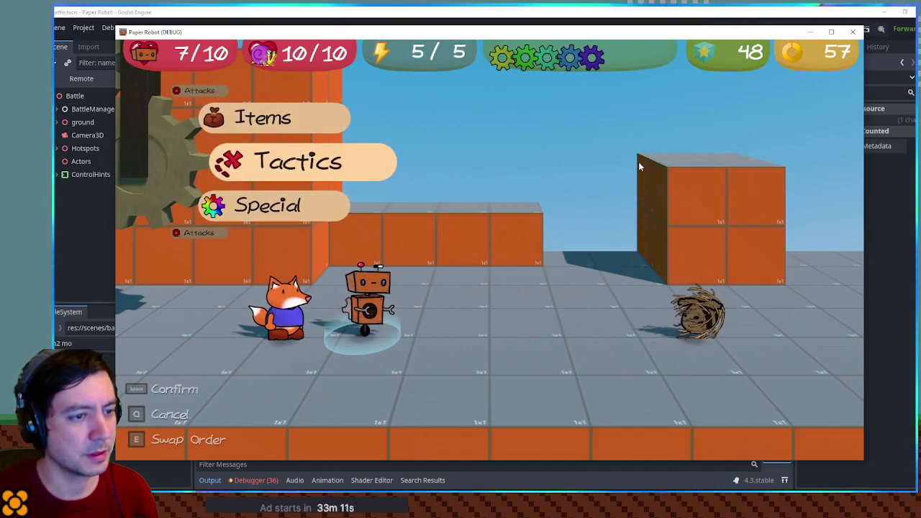
key(space)
key(space)
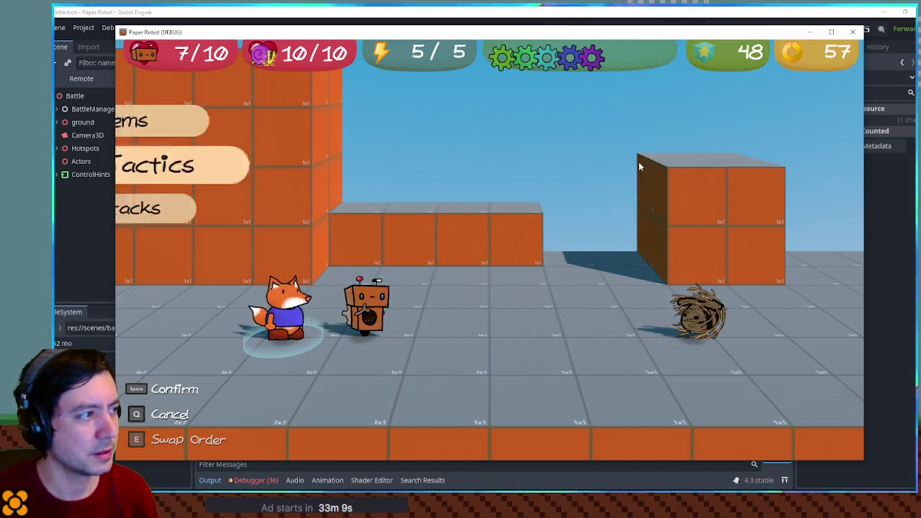
key(space)
key(space)
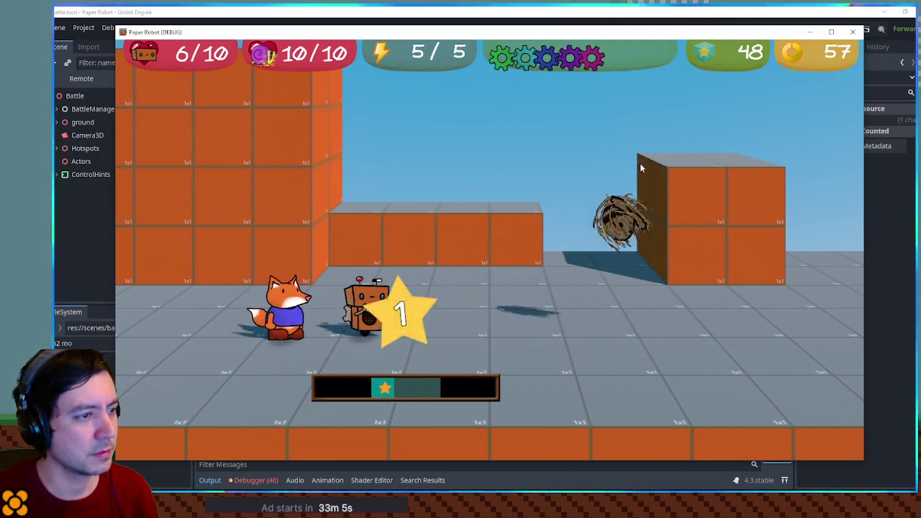
Close the game and change line 51's Vector3.UP * 0.5 to 1.0, then save and rerun with F5.
click(851, 33)
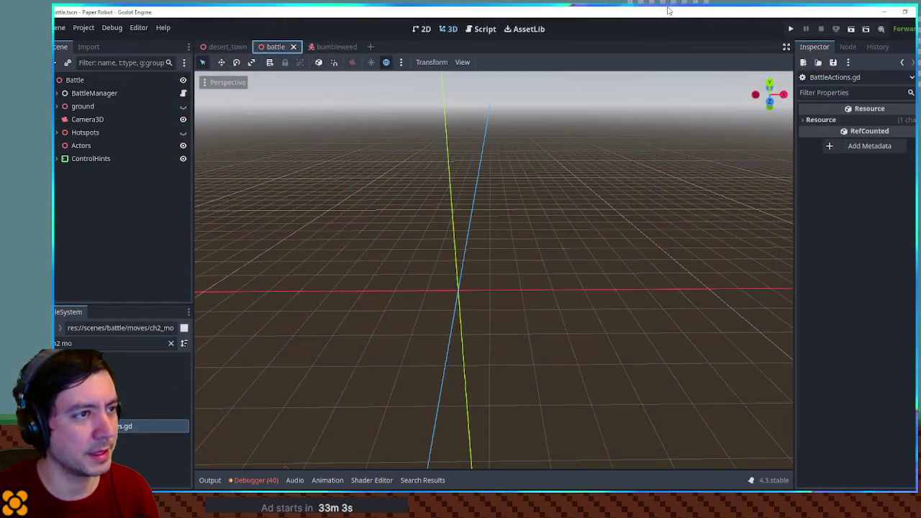
click(484, 30)
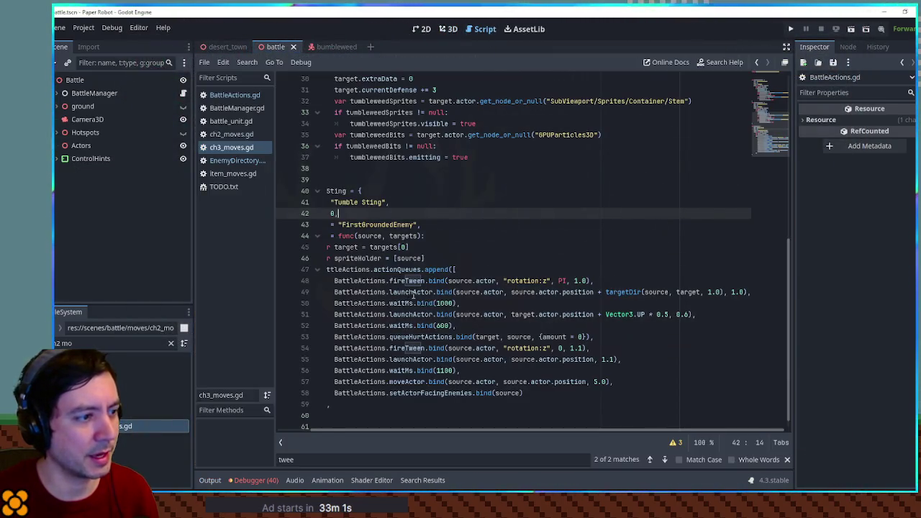
click(657, 314)
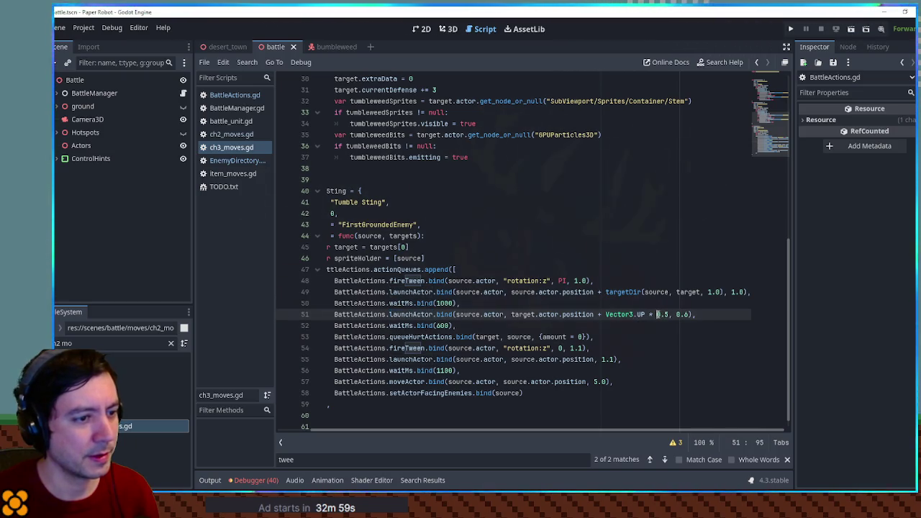
drag(657, 315, 663, 315)
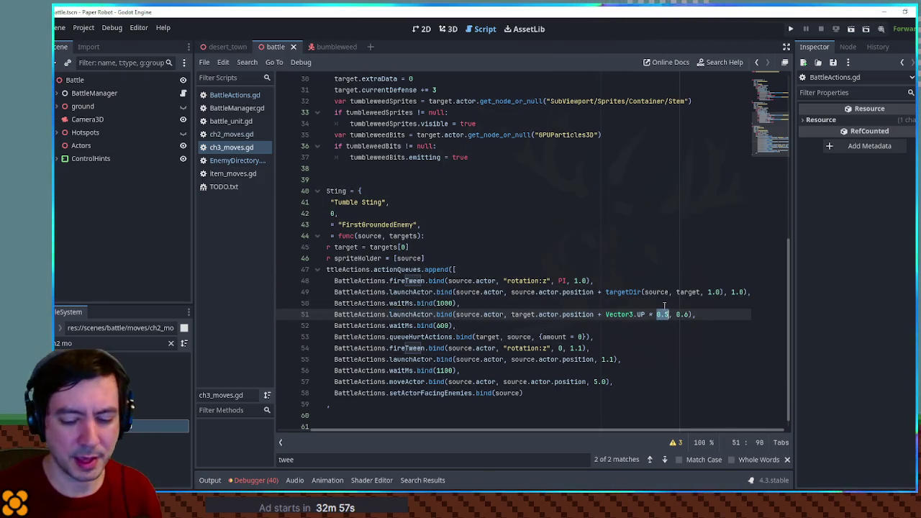
text(10)
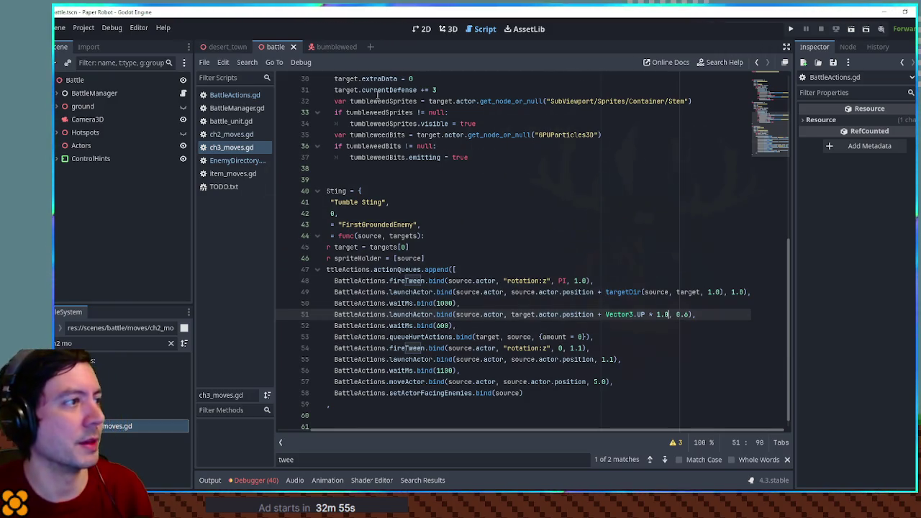
key(F5)
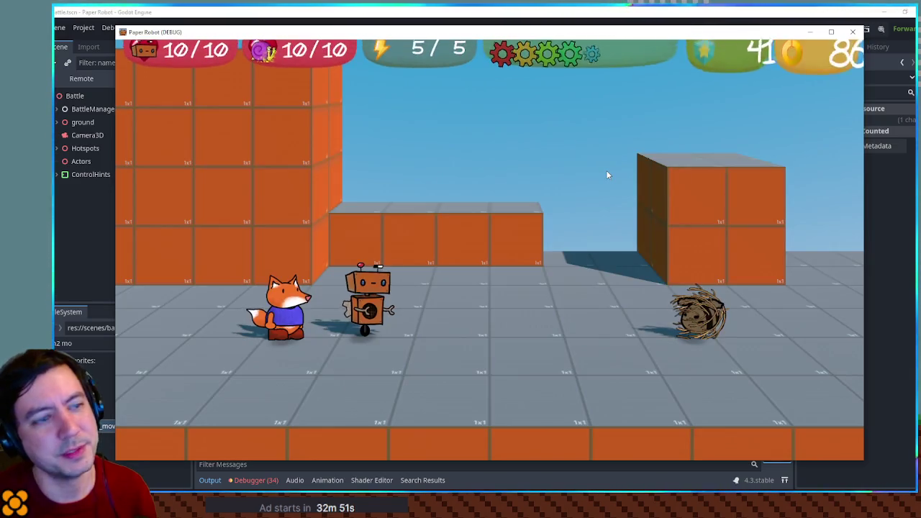
Swap partners to the fox and skip its turn so the enemy attacks.
key(Up)
key(Up)
key(space)
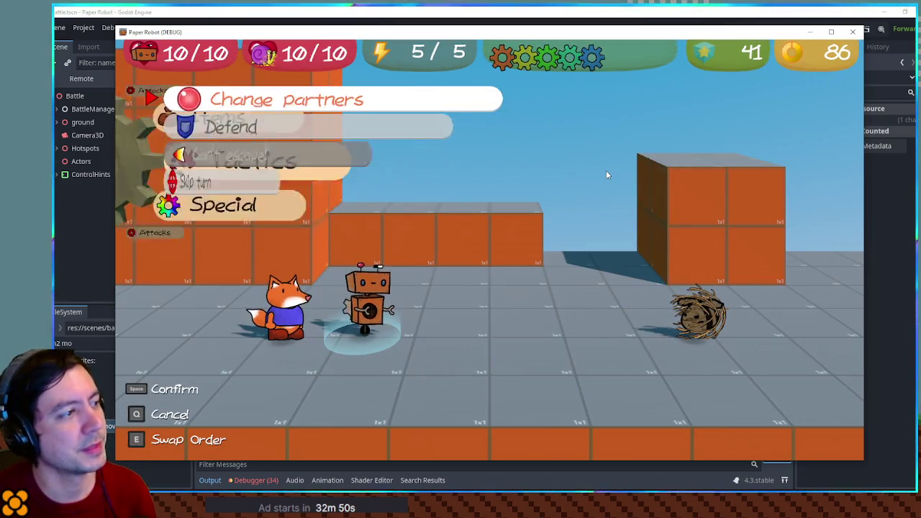
key(space)
key(space)
key(Up)
key(space)
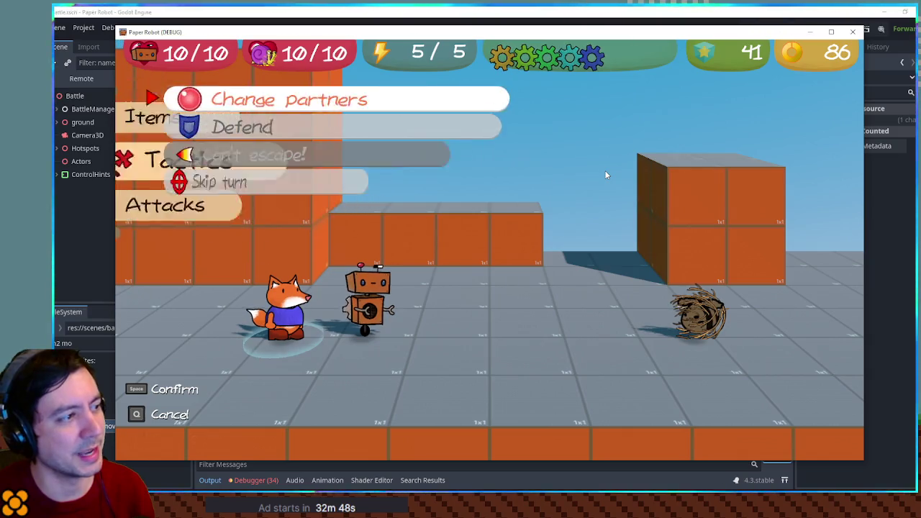
key(Up)
key(space)
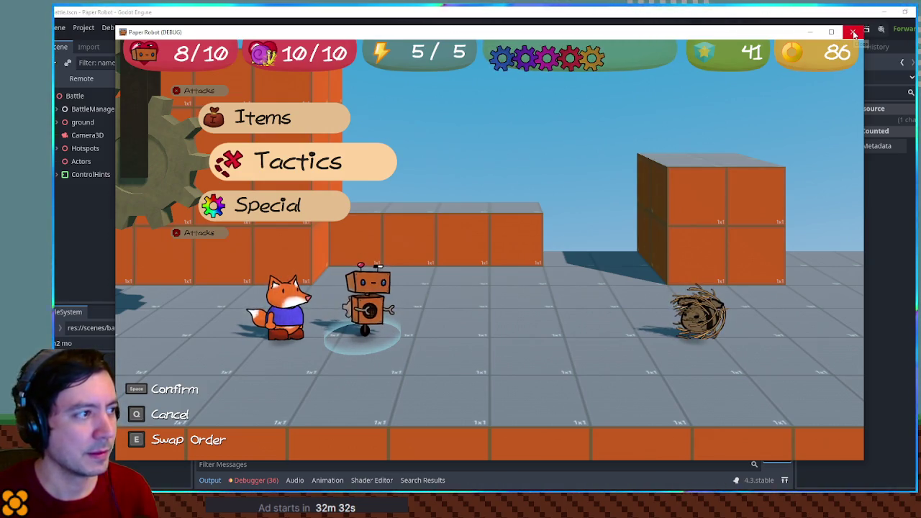
Use Gear Spin on the enemy, then close the game window.
key(Up)
key(Up)
key(space)
key(space)
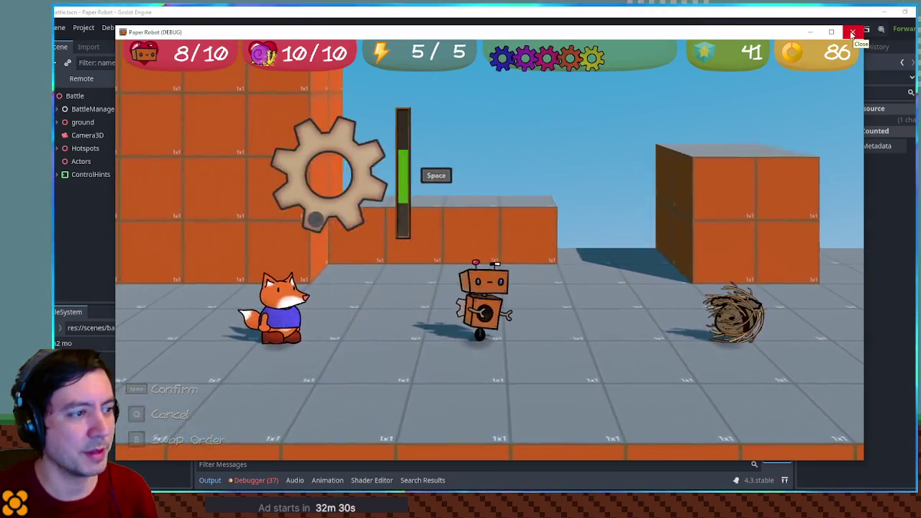
key(space)
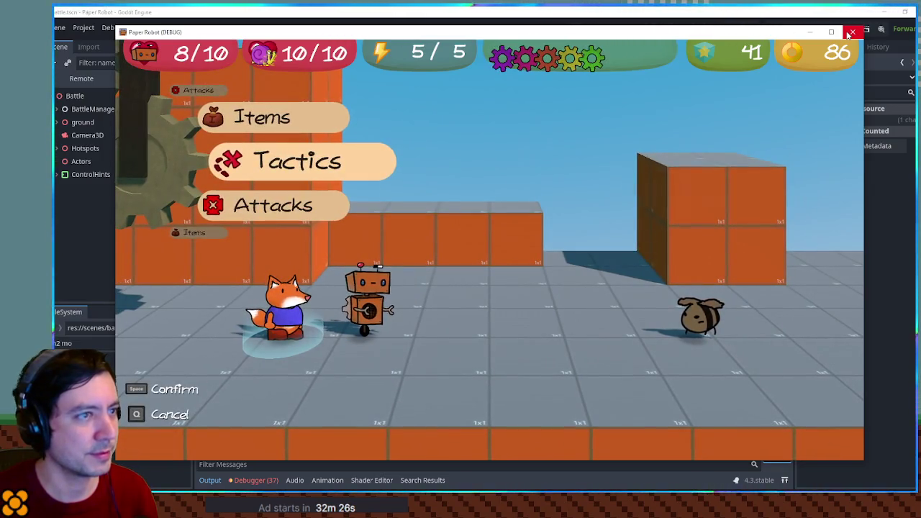
click(851, 32)
Find and select the EnemyGainTumbleweed move name higher up in ch3_moves.gd.
click(408, 224)
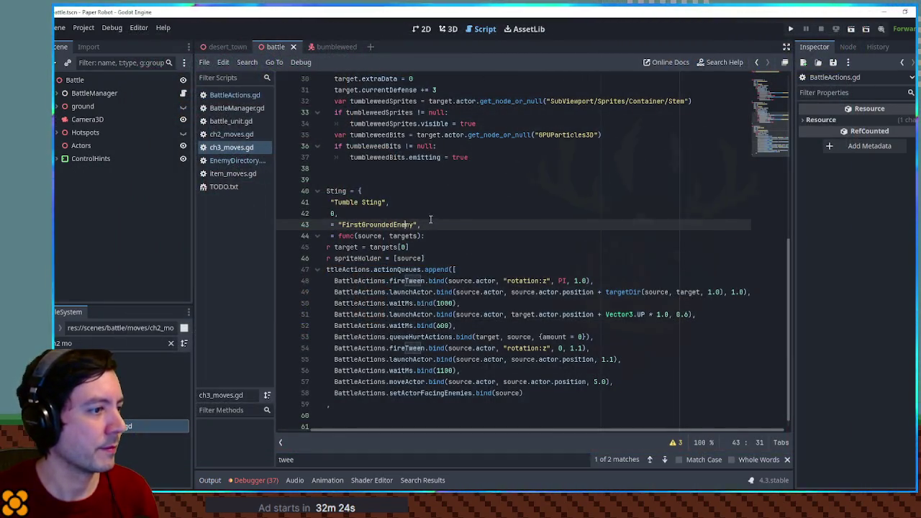
key(Home)
scroll(381, 170, up, 5)
double_click(381, 170)
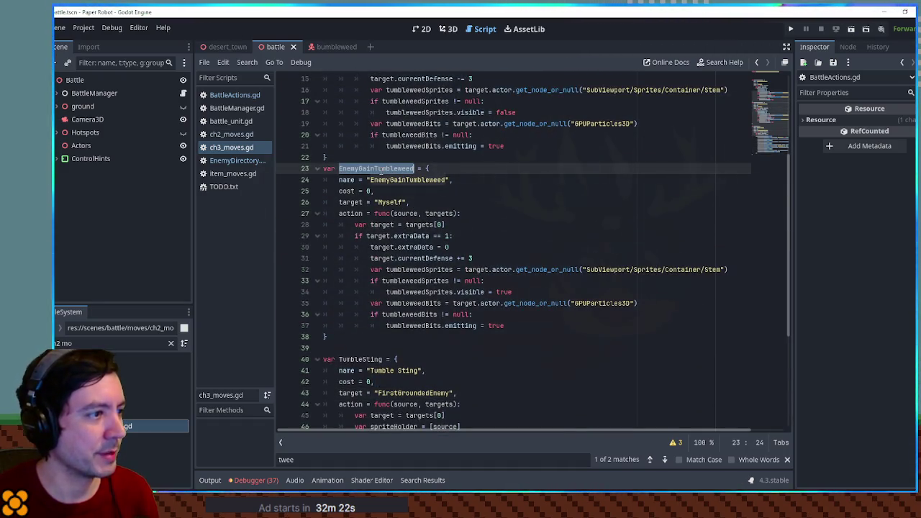
scroll(426, 195, down, 3)
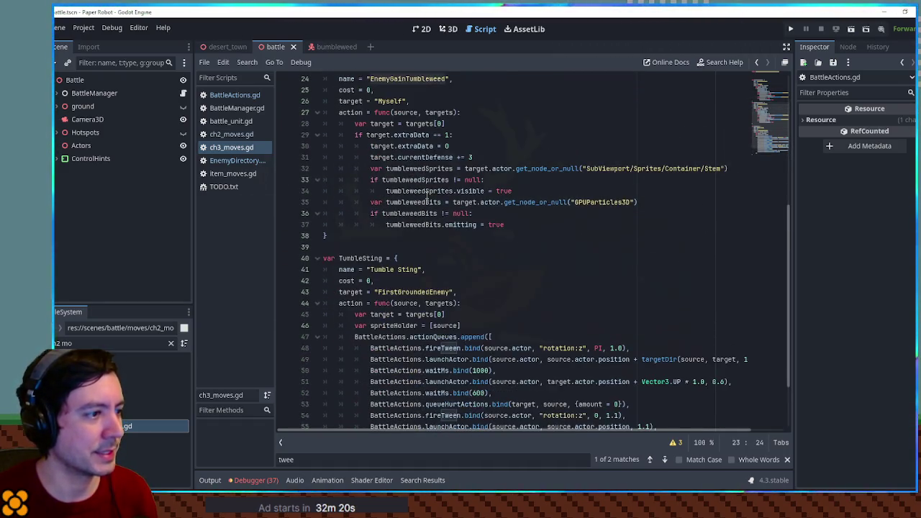
Add EnemyGainTumbleweed.action.call(source, [source]) as line 47, then save and run the scene with F6.
click(490, 326)
key(Return)
text(EnemyGainTumbleweed.)
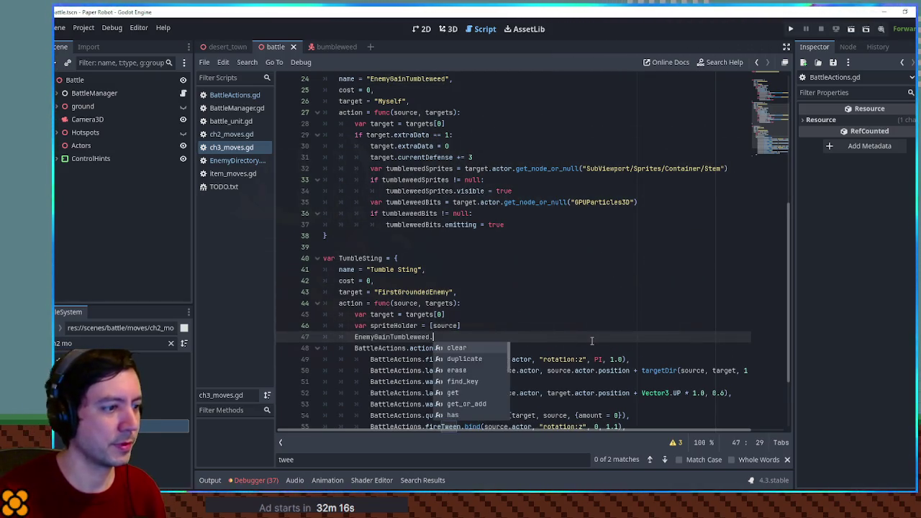
scroll(574, 328, up, 3)
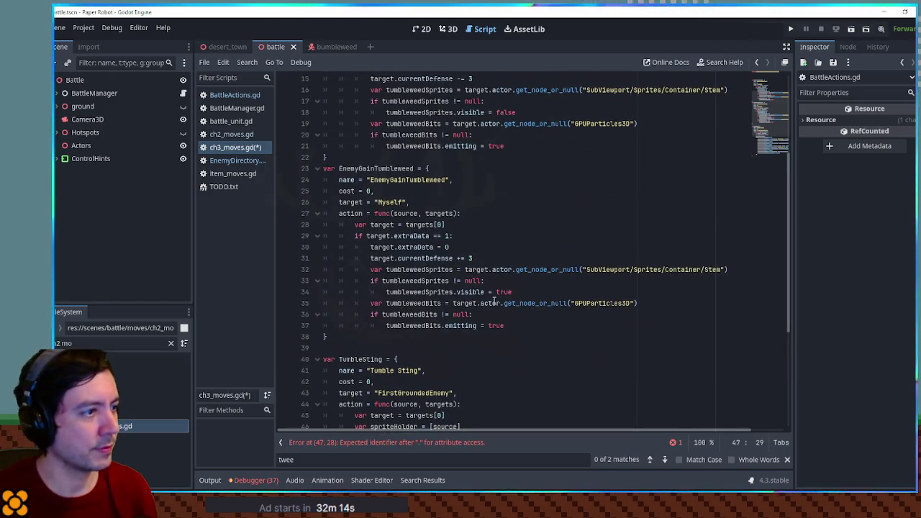
scroll(495, 302, down, 1)
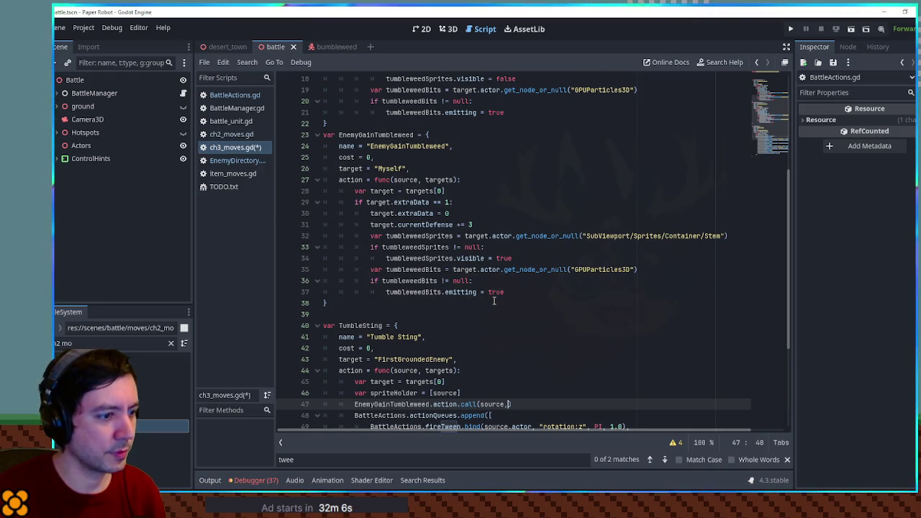
text( [source)
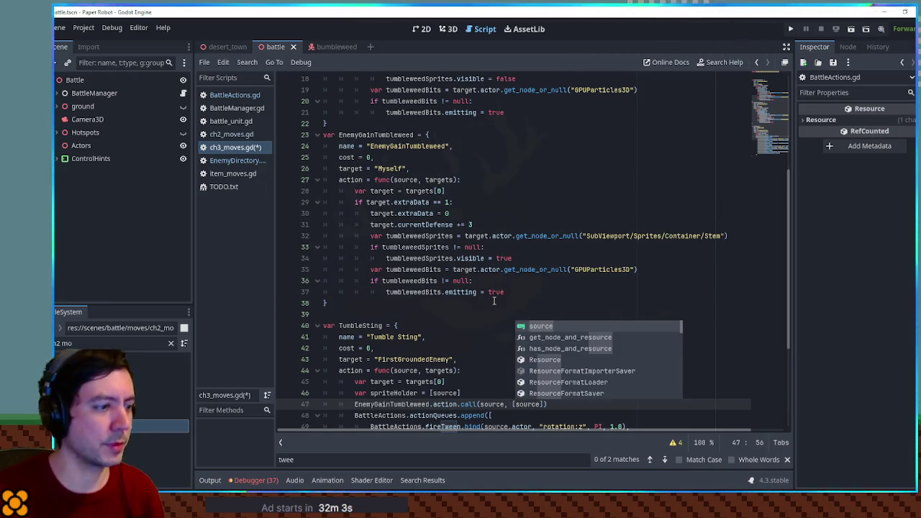
click(497, 305)
key(F6)
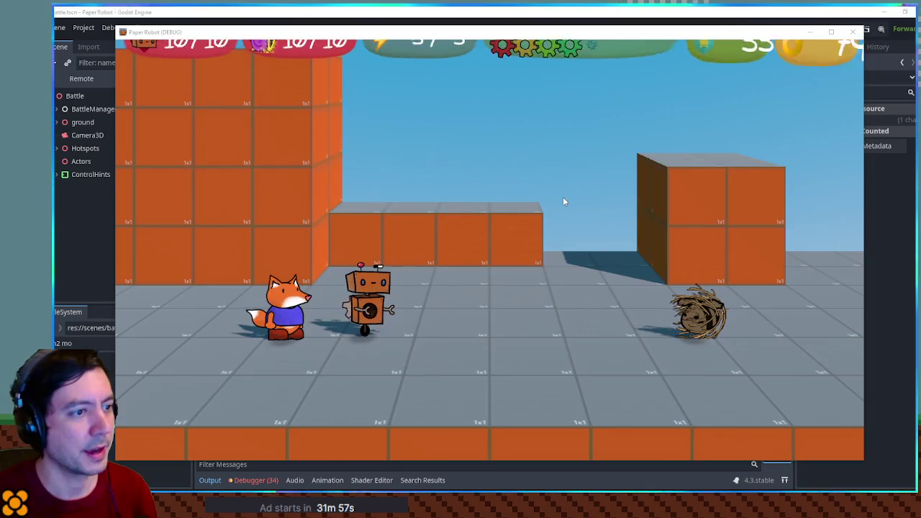
Use a timed Gear Spin attack on the Bumbleweed.
key(space)
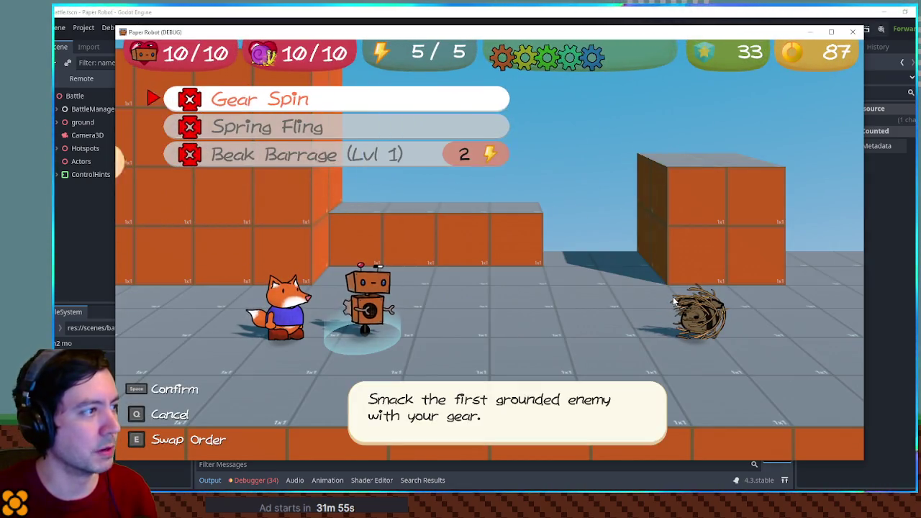
key(space)
key(space)
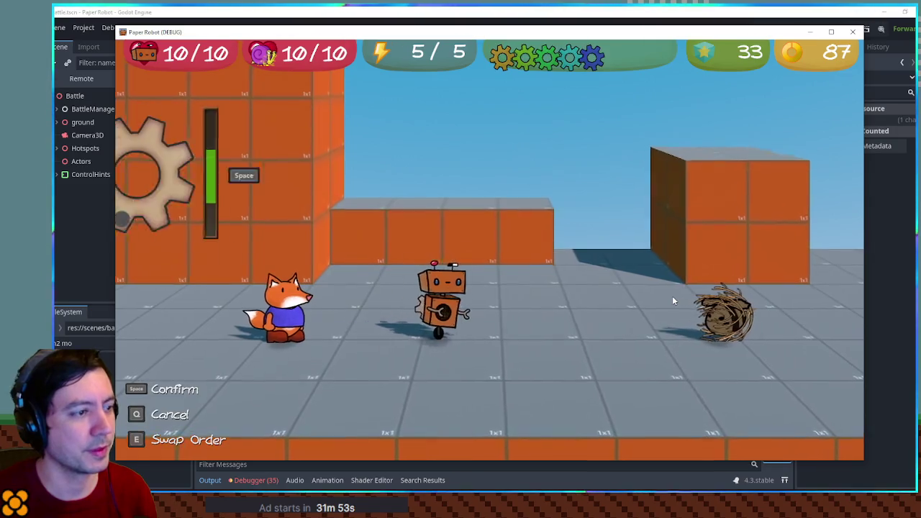
key(space)
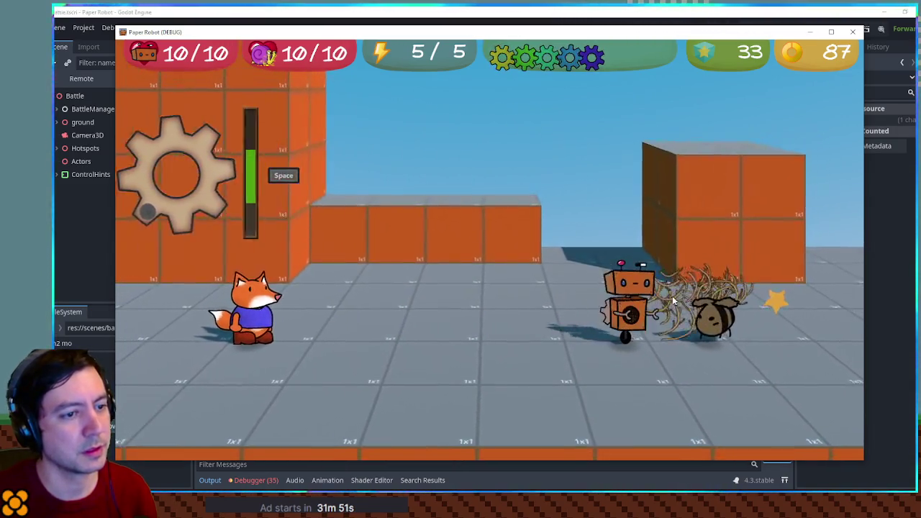
key(Up)
Swap to Kat, land the wrench hit, watch robot HP fall to 6/10, then close the game.
key(space)
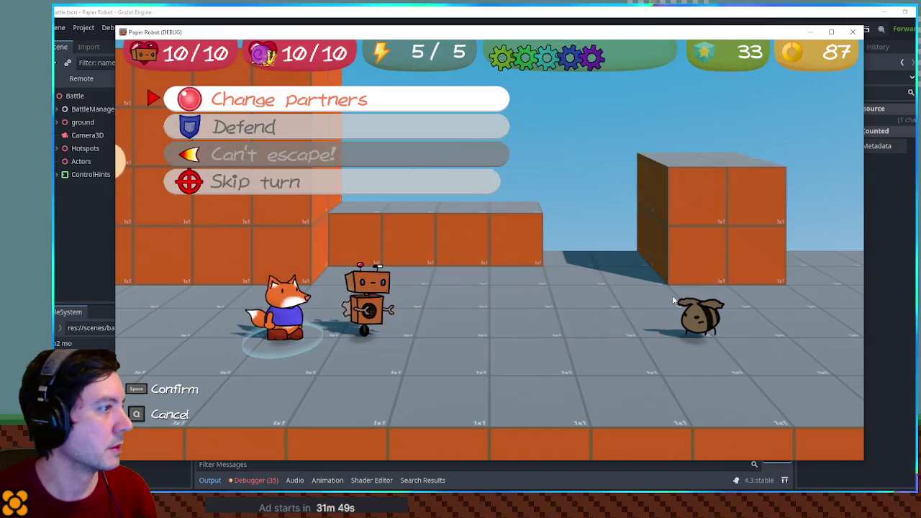
key(space)
key(space)
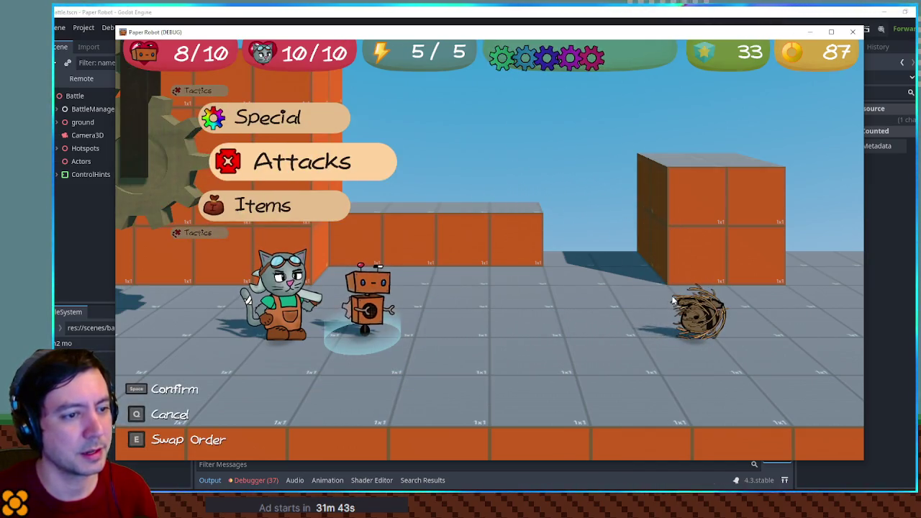
key(space)
key(space)
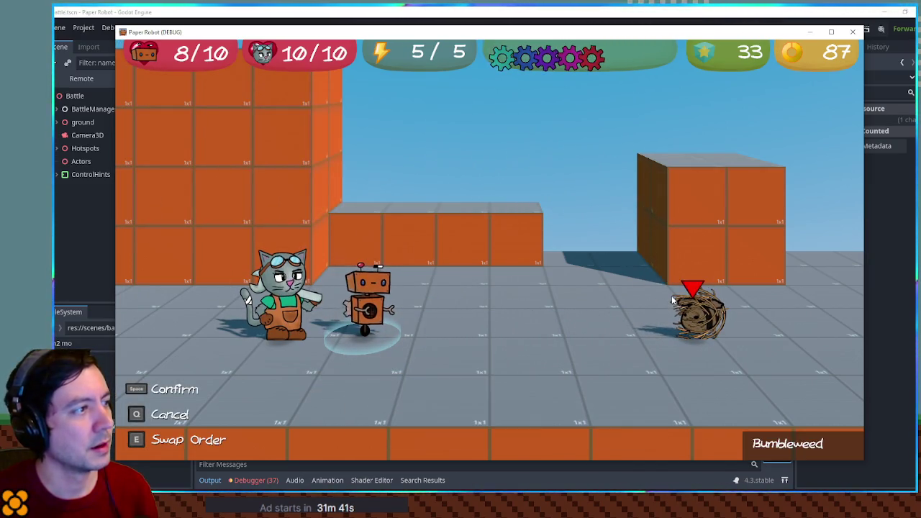
key(space)
key(space)
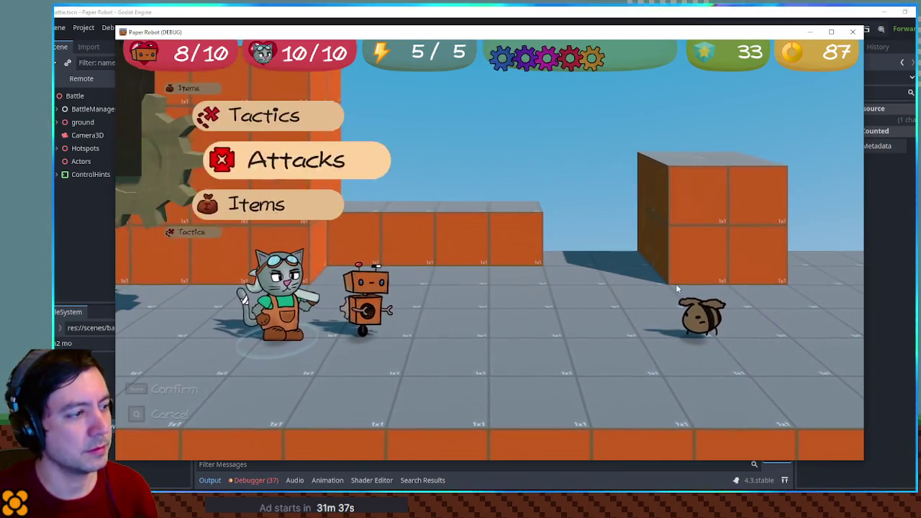
key(space)
key(space)
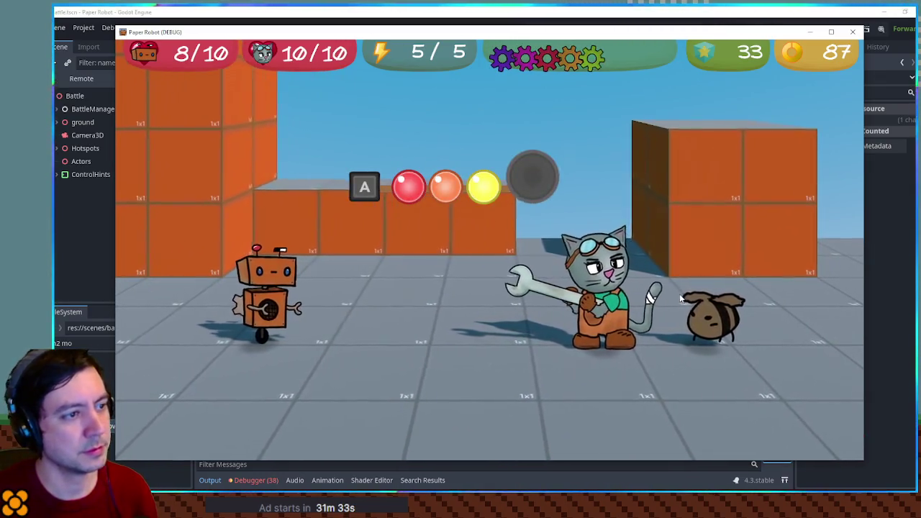
key(space)
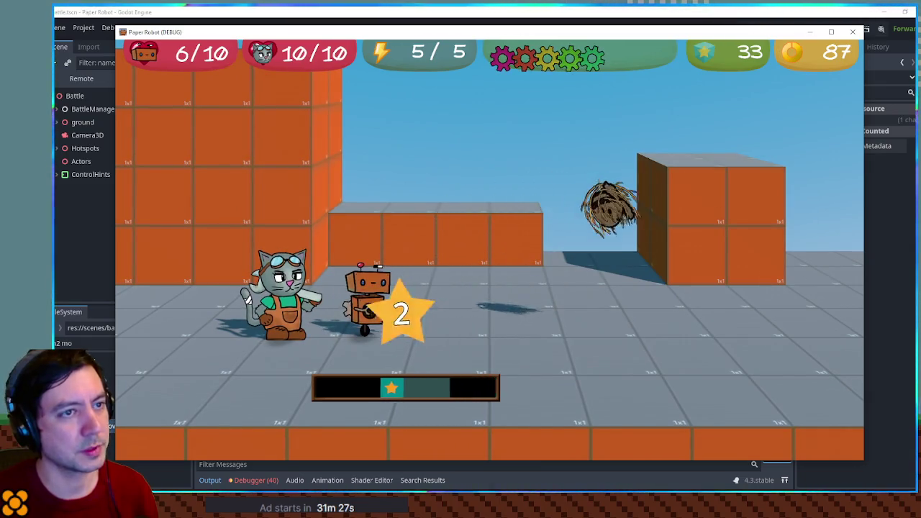
click(852, 32)
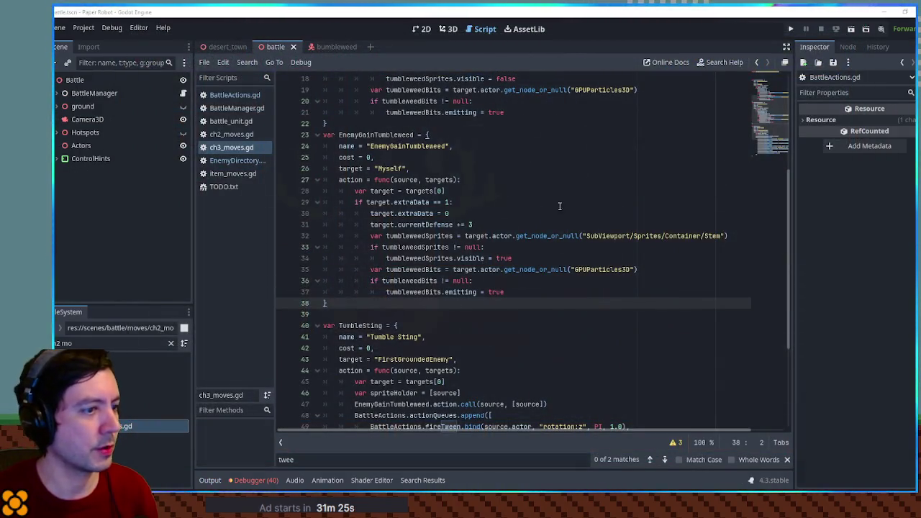
Insert '# TODO play rustly sfx' as line 30 under the extraData == 1 check and save.
click(503, 205)
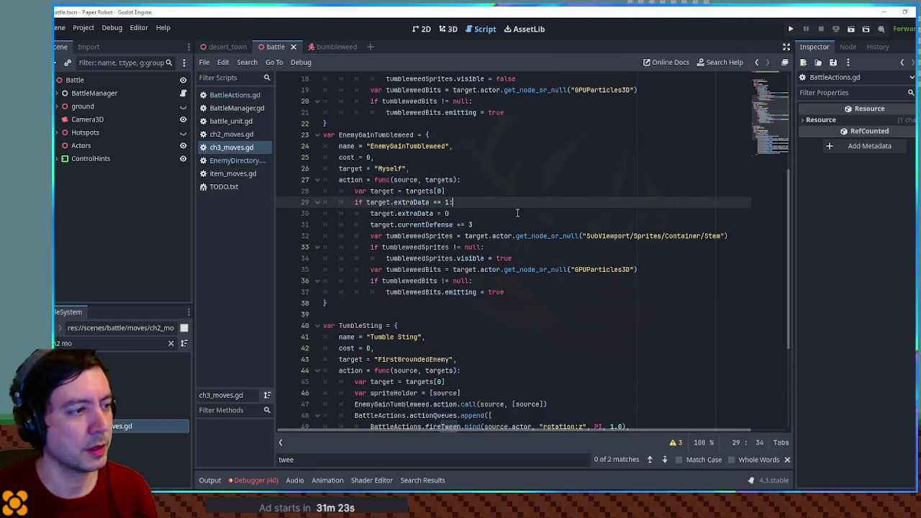
key(Return)
text(# play rustly sfx)
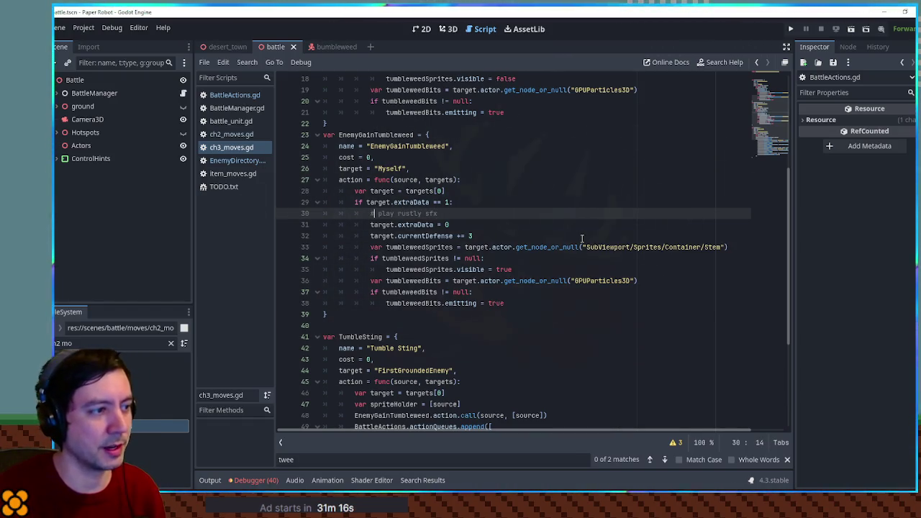
text(TODO)
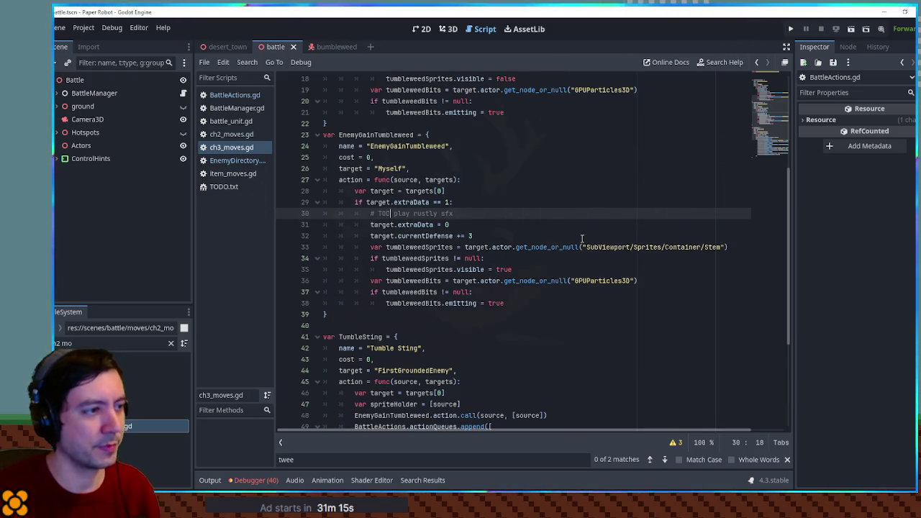
key(ctrl+s)
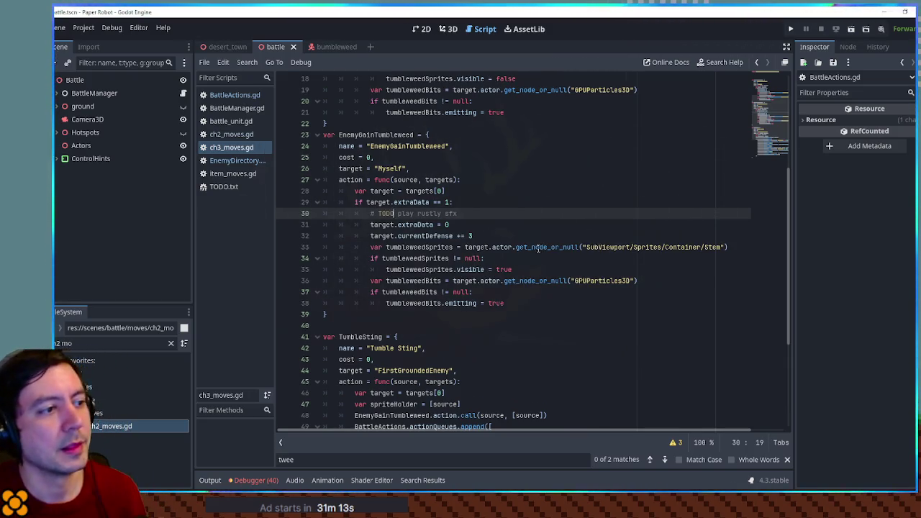